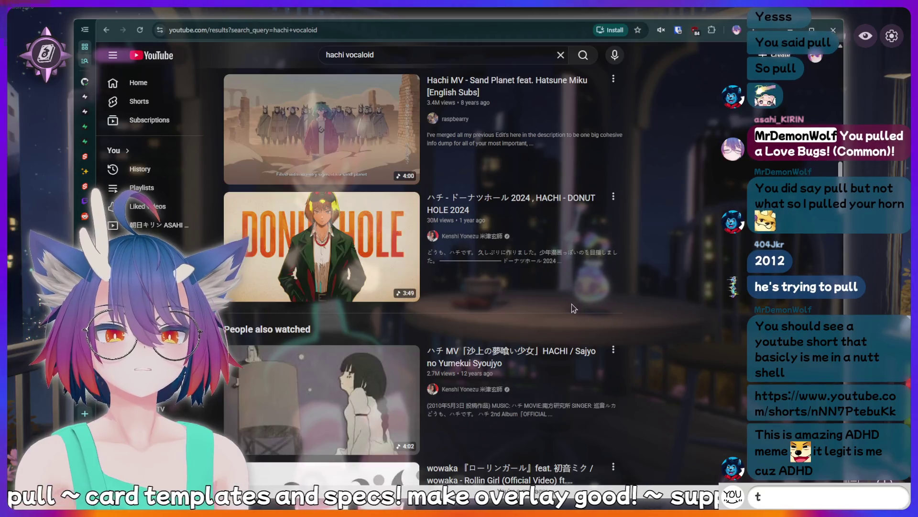
# Discard the 'hotdog' and '!clip' chat drafts and send 'meat' in chat.
pyautogui.scroll(-4, 571, 296)
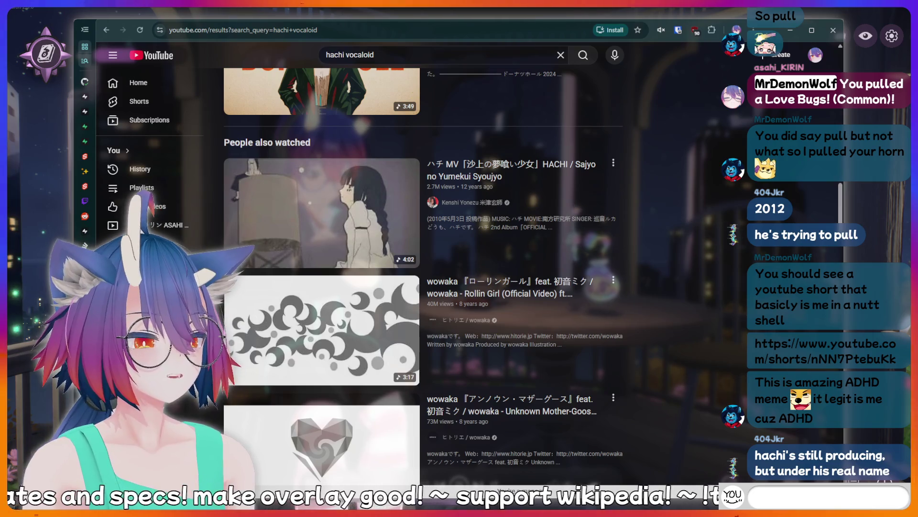
pyautogui.write('hotdog')
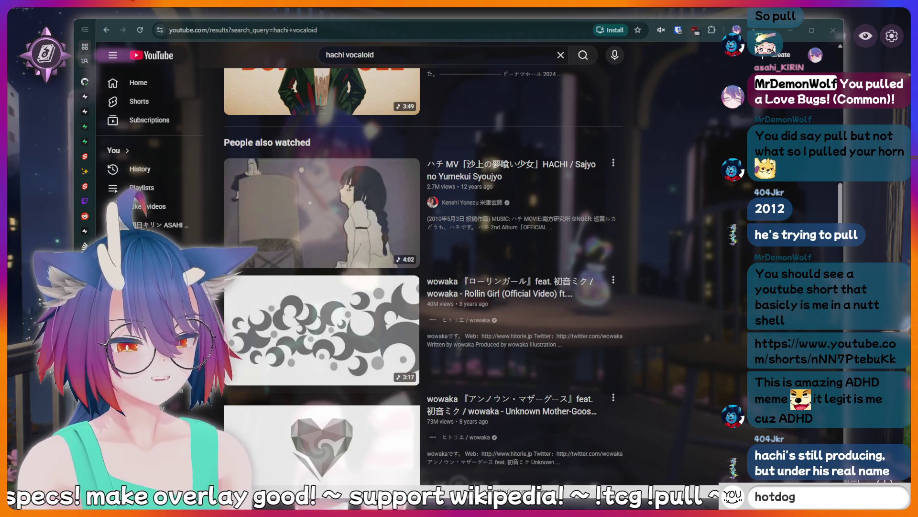
pyautogui.press('BackSpace')
pyautogui.press('BackSpace')
pyautogui.press('BackSpace')
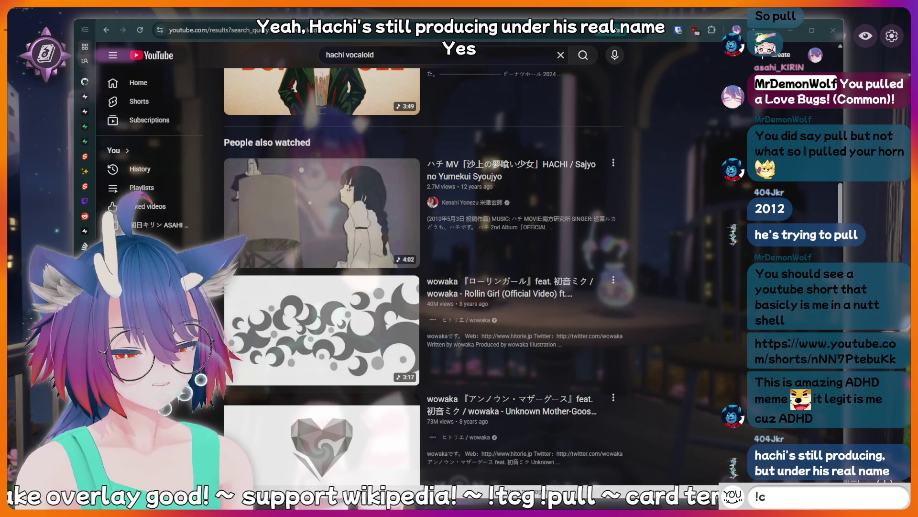
pyautogui.write('!clip')
pyautogui.scroll(4, 322, 268)
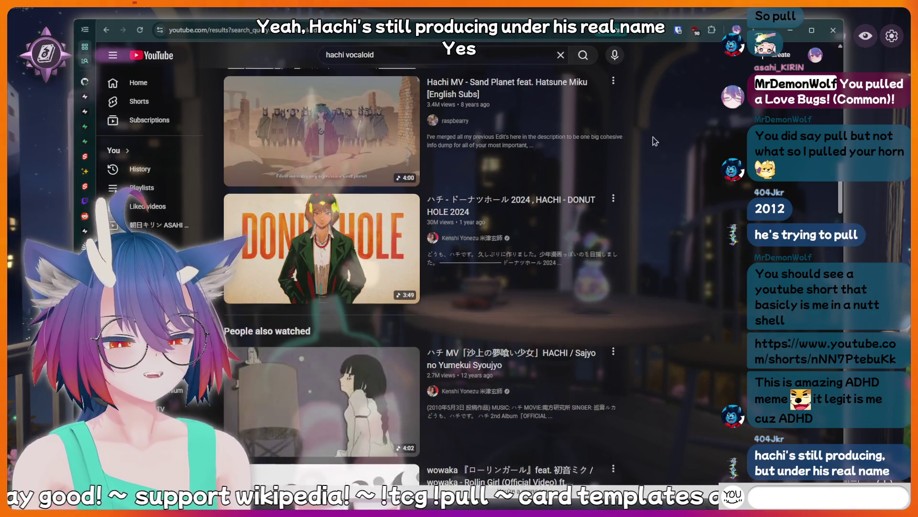
pyautogui.press('BackSpace')
pyautogui.press('BackSpace')
pyautogui.press('BackSpace')
pyautogui.scroll(15, 653, 137)
pyautogui.write('meat')
pyautogui.scroll(3, 634, 177)
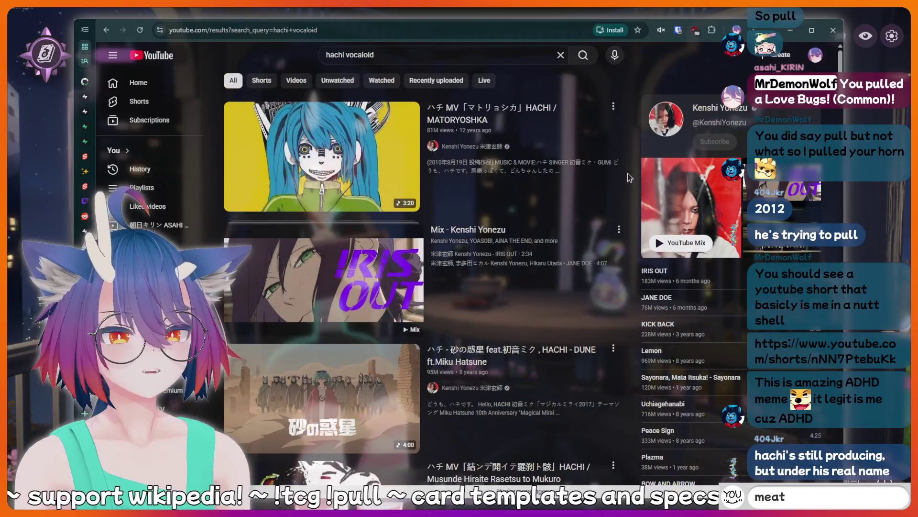
pyautogui.press('Return')
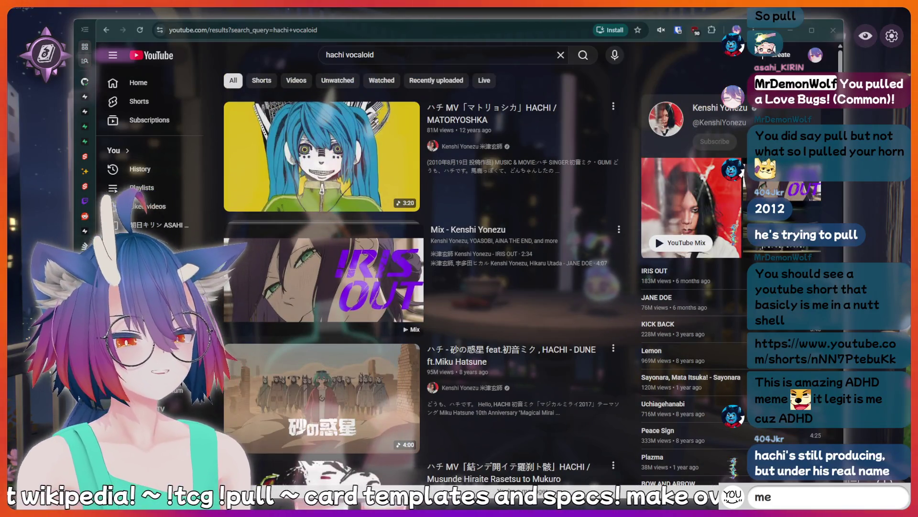
# Discard several drafted chat messages and send the '!fish' chat command.
pyautogui.press('BackSpace')
pyautogui.press('BackSpace')
pyautogui.press('BackSpace')
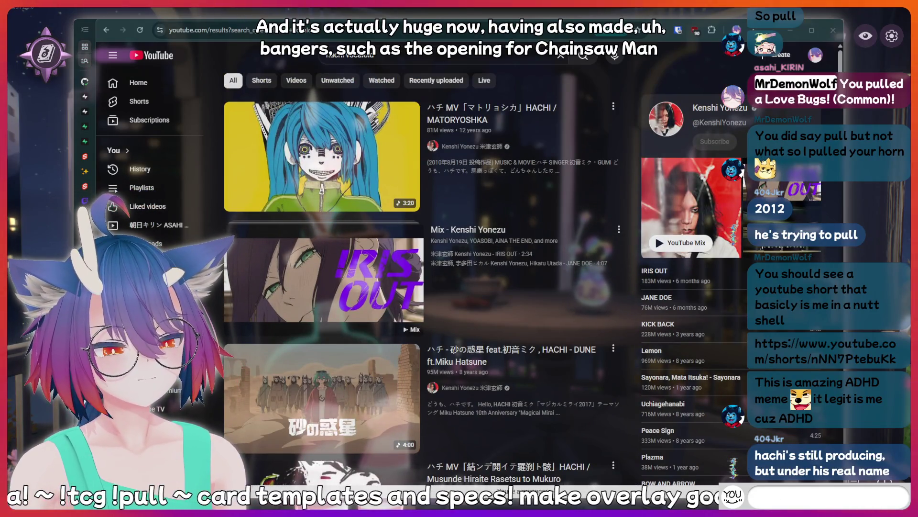
pyautogui.write('!bottom')
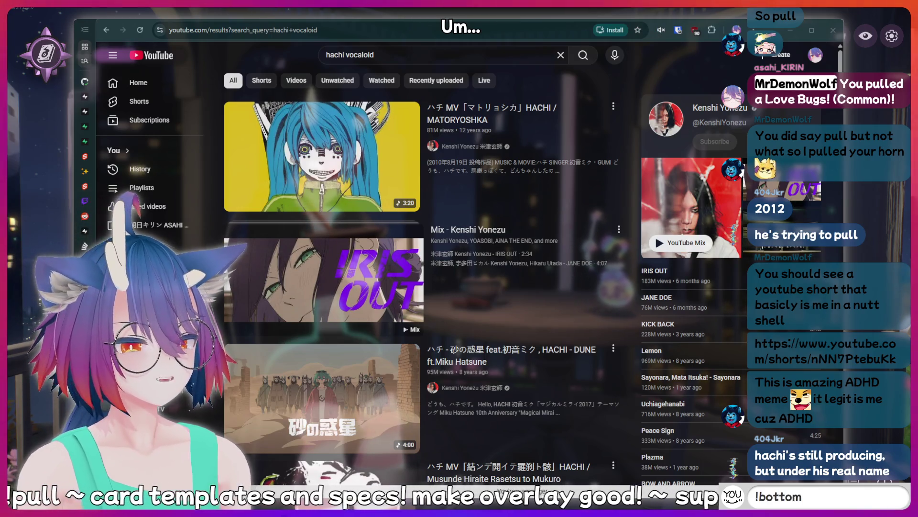
pyautogui.press('BackSpace')
pyautogui.press('BackSpace')
pyautogui.press('BackSpace')
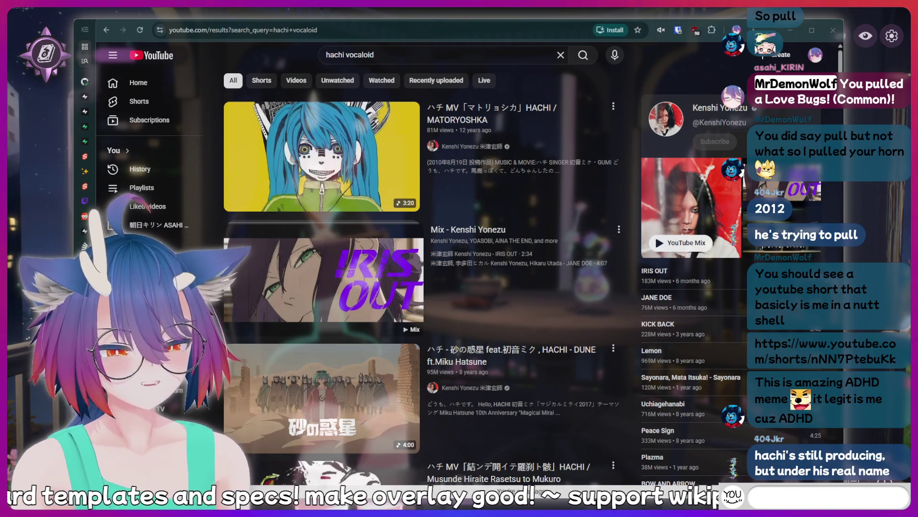
pyautogui.write('nerd')
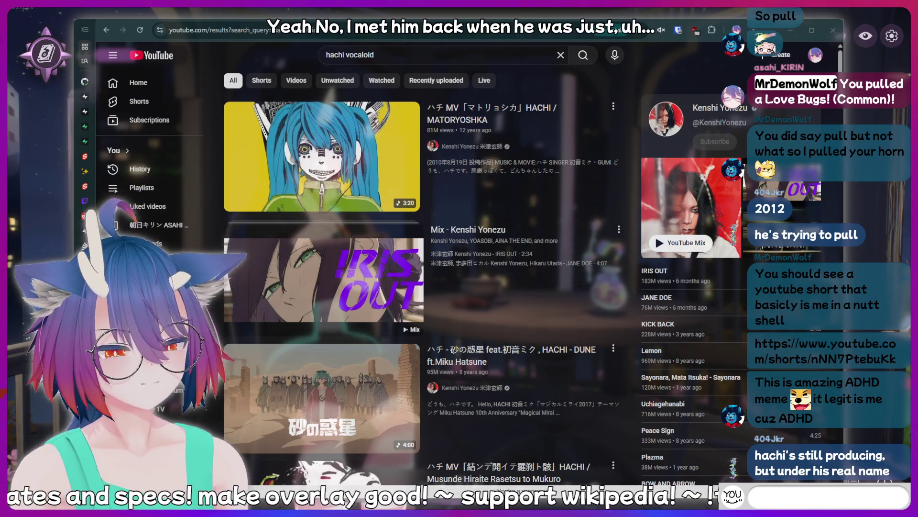
pyautogui.write('!discor')
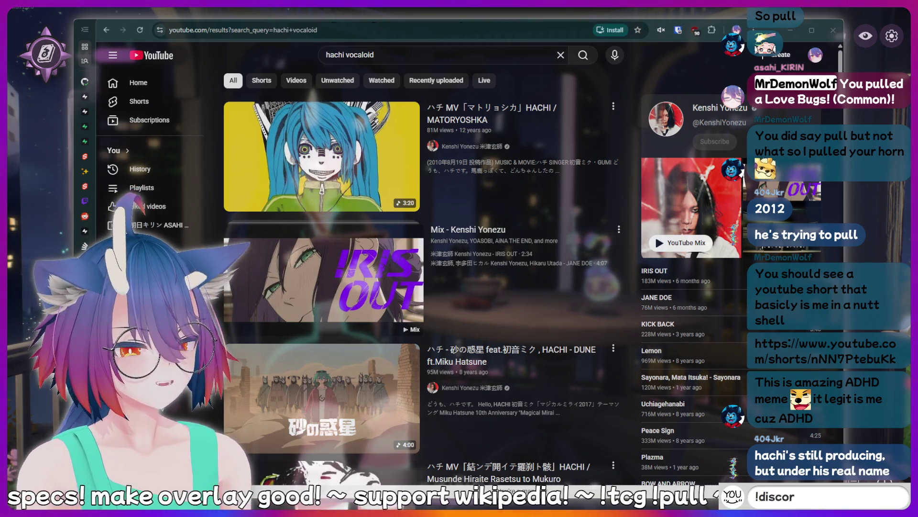
pyautogui.press('BackSpace')
pyautogui.press('BackSpace')
pyautogui.press('BackSpace')
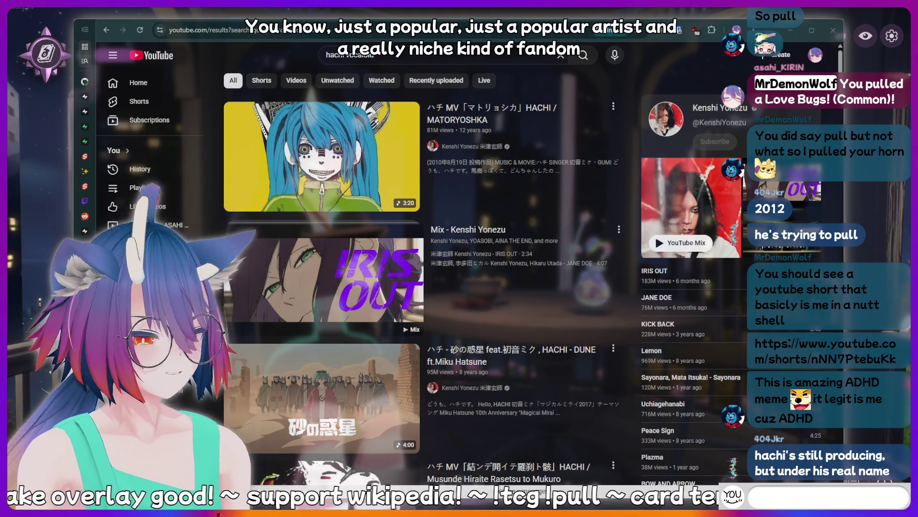
pyautogui.write('thinking')
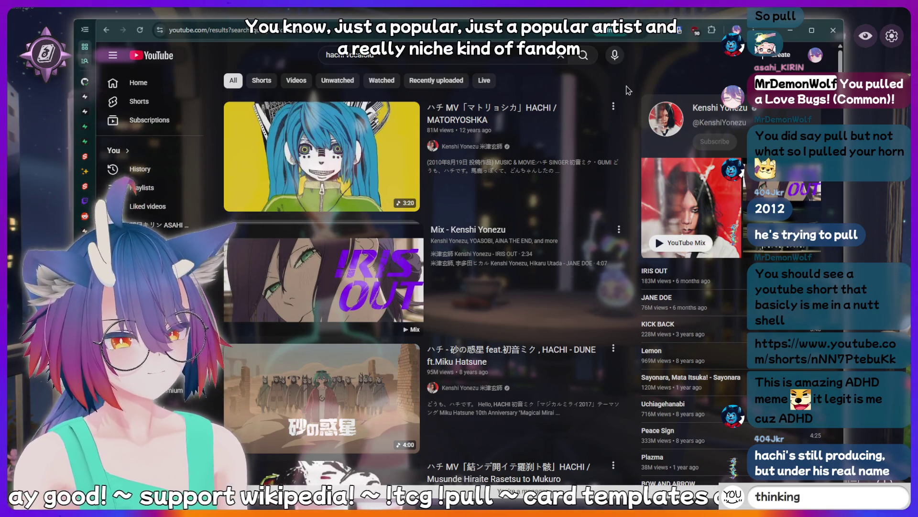
pyautogui.write('d')
pyautogui.press('BackSpace')
pyautogui.press('BackSpace')
pyautogui.press('BackSpace')
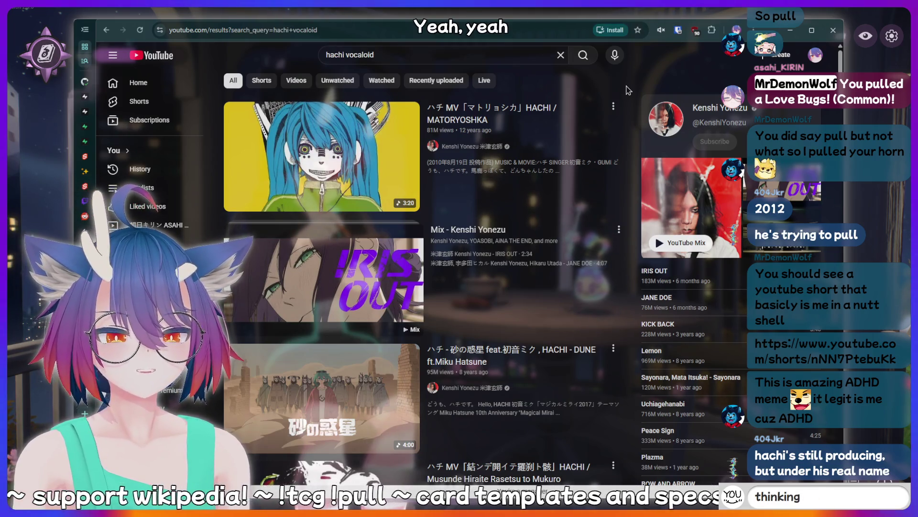
pyautogui.scroll(-3, 628, 90)
pyautogui.write('!fish')
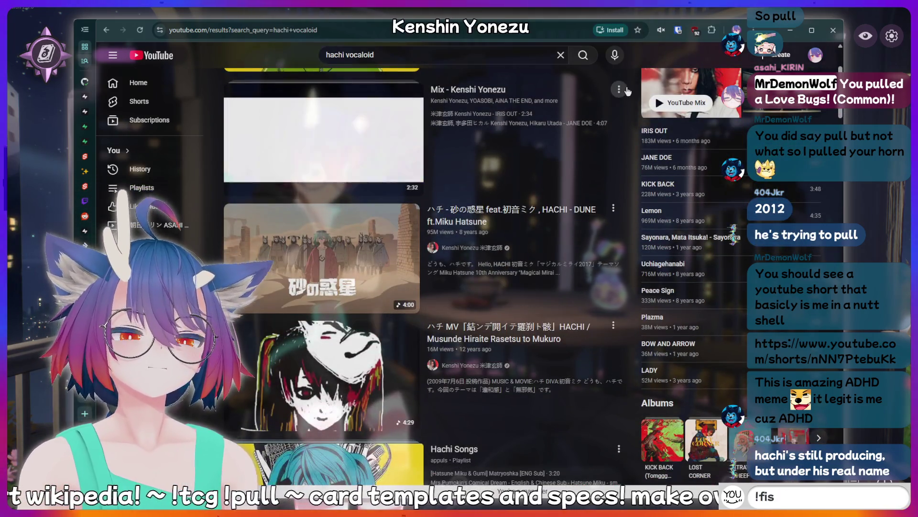
pyautogui.press('Return')
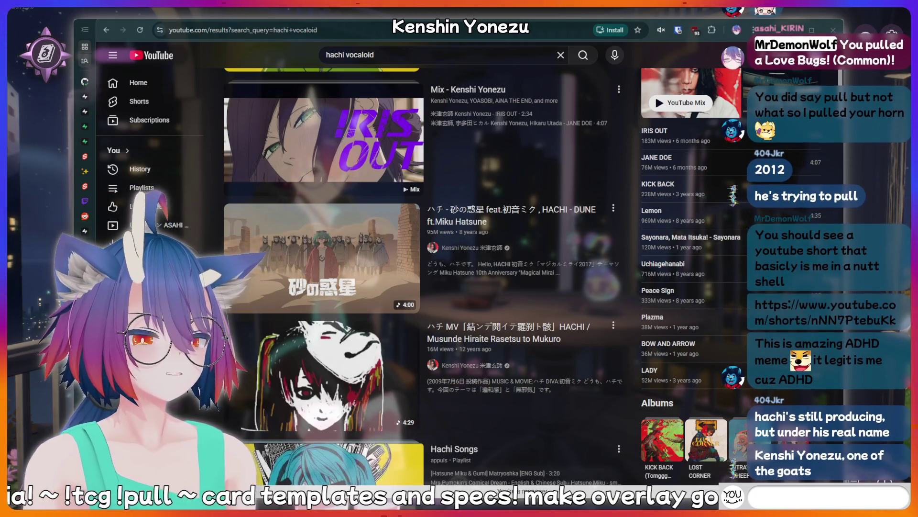
# Enter 'hotdog' and '!charity' in chat and bring the Babylon.js Node Material Editor tab forward.
pyautogui.write('hotdog')
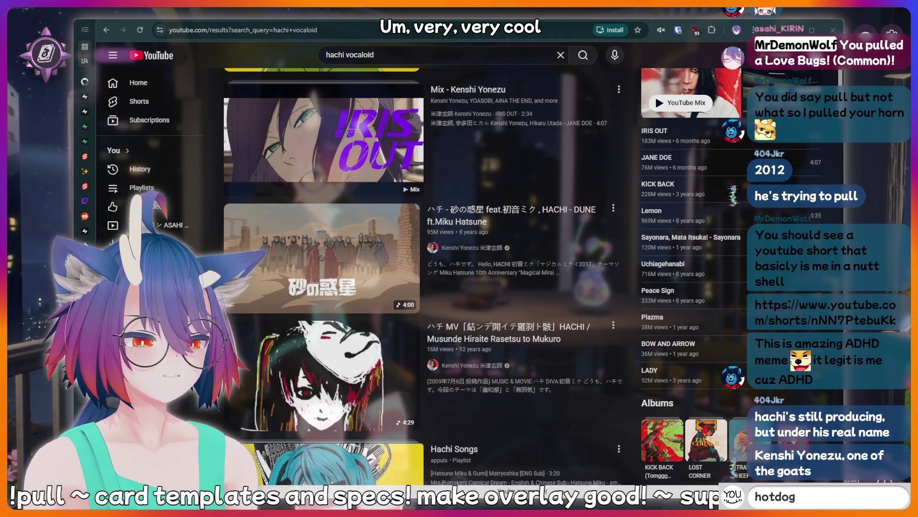
pyautogui.press('Return')
pyautogui.write('!')
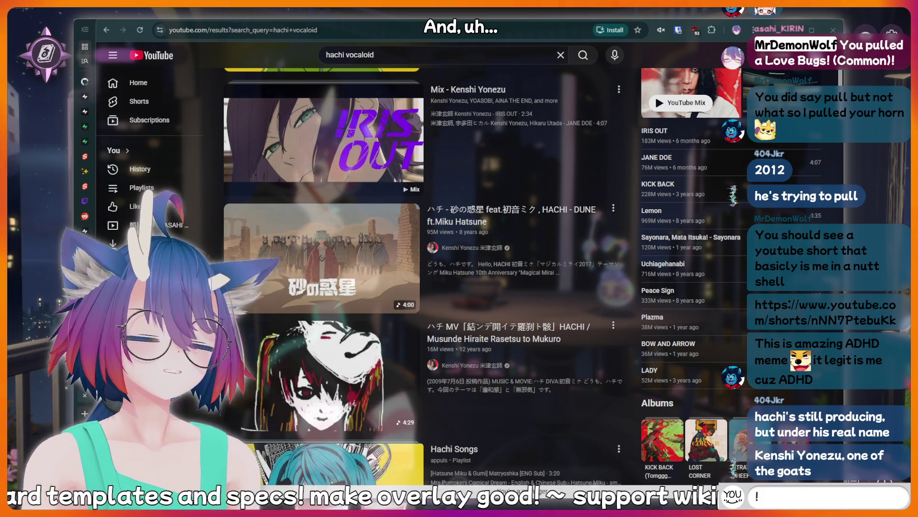
pyautogui.write('charity')
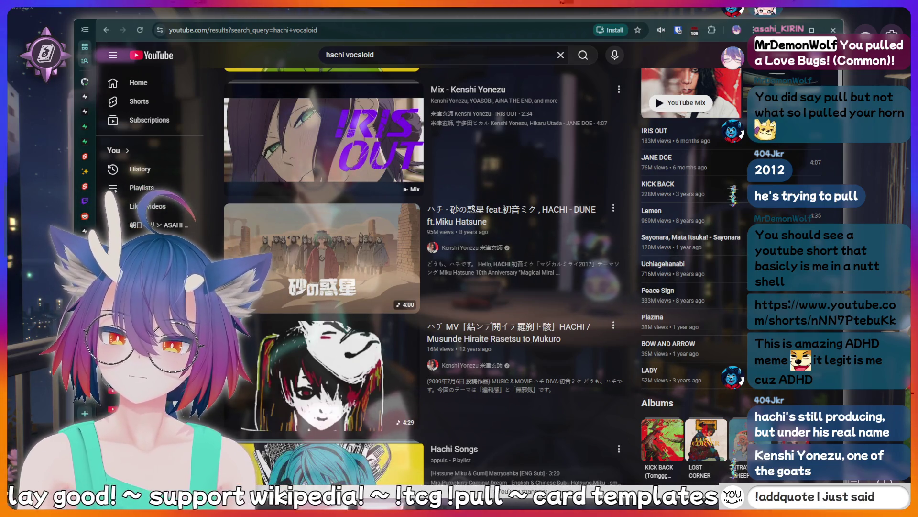
pyautogui.click(84, 403)
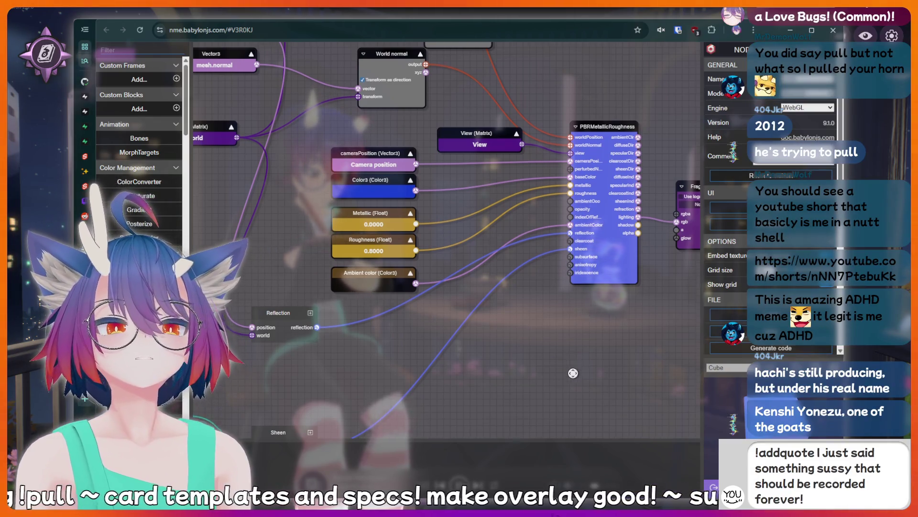
pyautogui.moveTo(575, 369)
pyautogui.mouseDown()
pyautogui.moveTo(500, 392)
pyautogui.moveTo(564, 416)
pyautogui.moveTo(493, 389)
pyautogui.moveTo(510, 383)
pyautogui.moveTo(500, 371)
pyautogui.mouseUp()
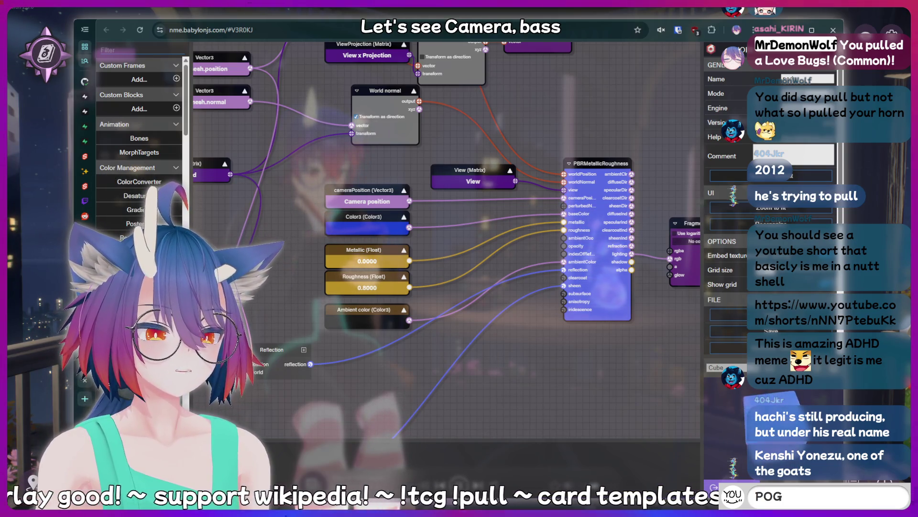
pyautogui.write('hotdog')
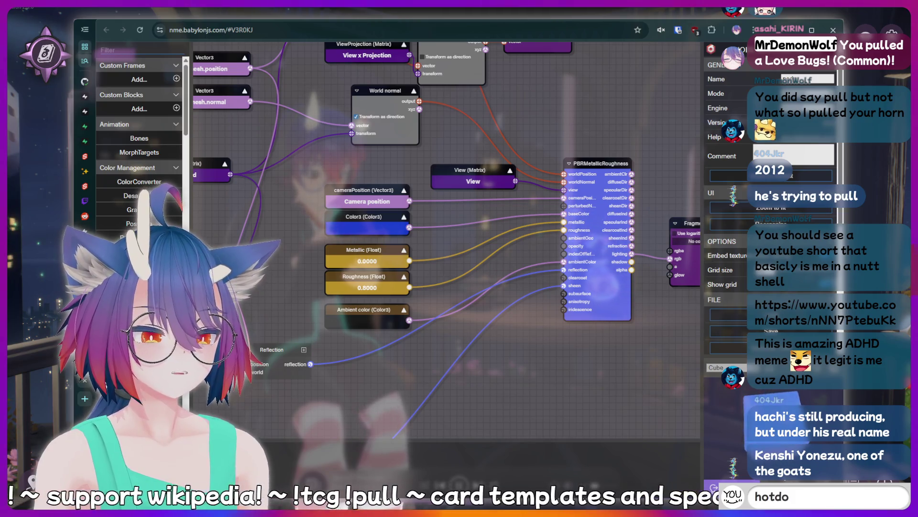
pyautogui.press('Return')
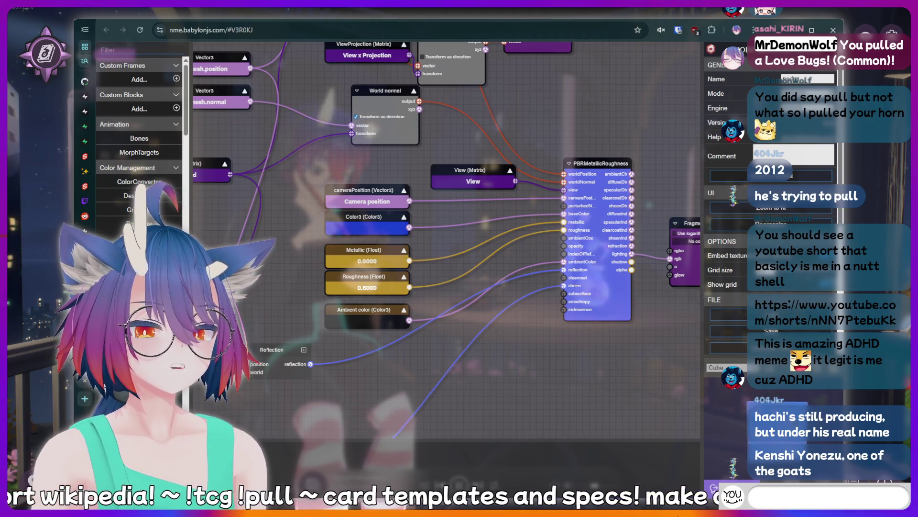
pyautogui.write('meat')
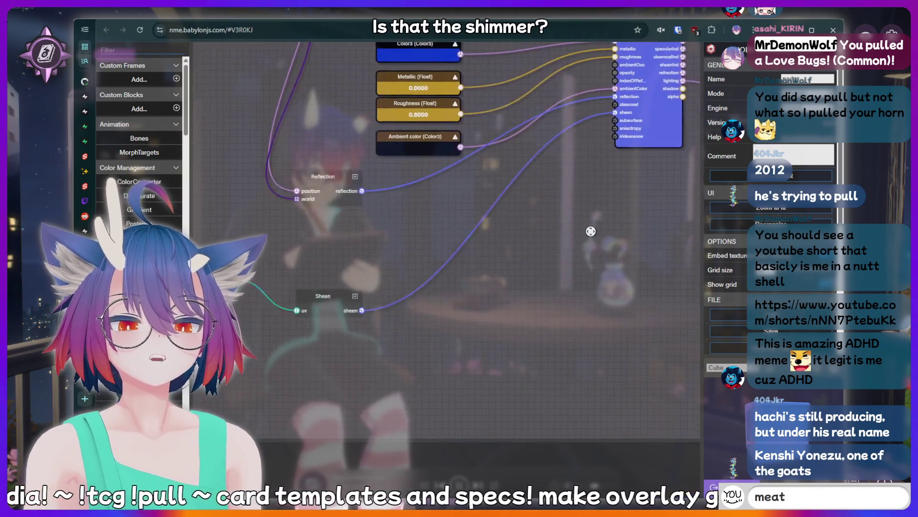
pyautogui.press('Return')
pyautogui.write('fish')
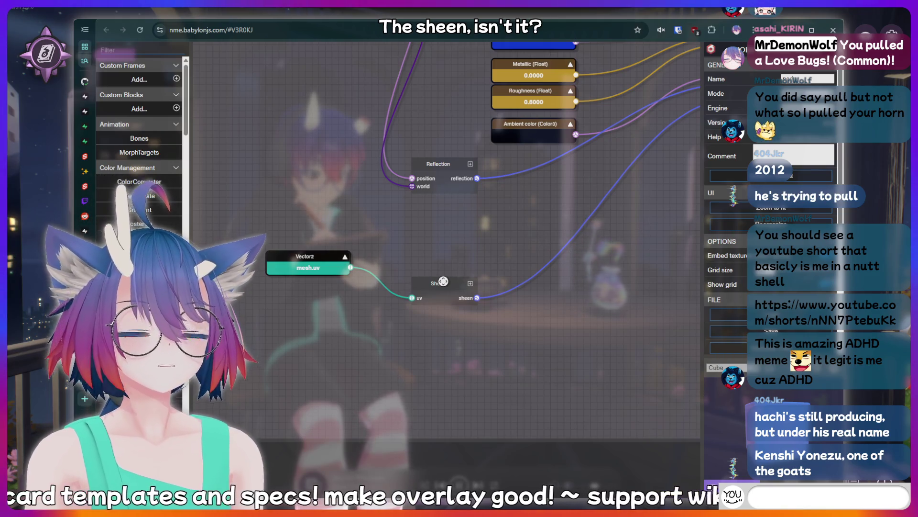
pyautogui.write('nerd')
pyautogui.press('BackSpace')
pyautogui.press('BackSpace')
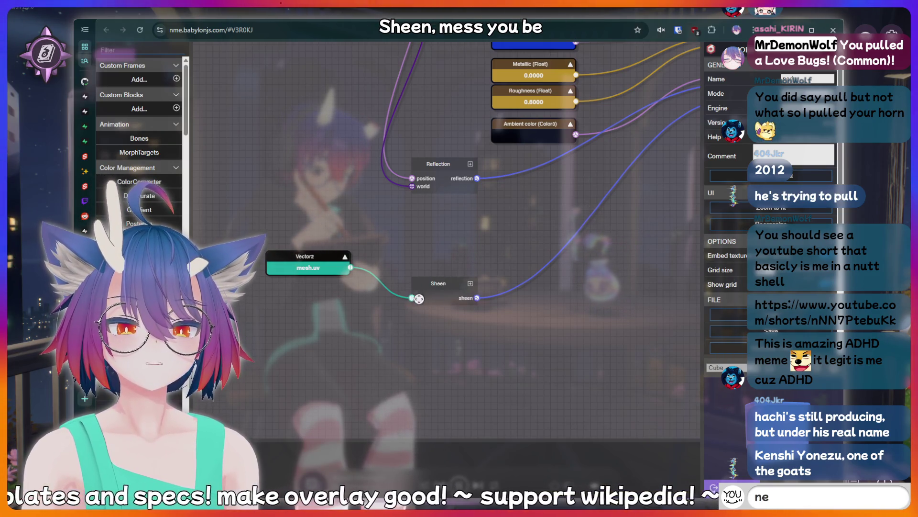
pyautogui.press('BackSpace')
pyautogui.press('BackSpace')
pyautogui.write('!botto')
# Place a SheenBlock wired to PBRMetallicRoughness's sheen input, undo it, then redo it.
pyautogui.moveTo(627, 303); pyautogui.dragTo(511, 359)
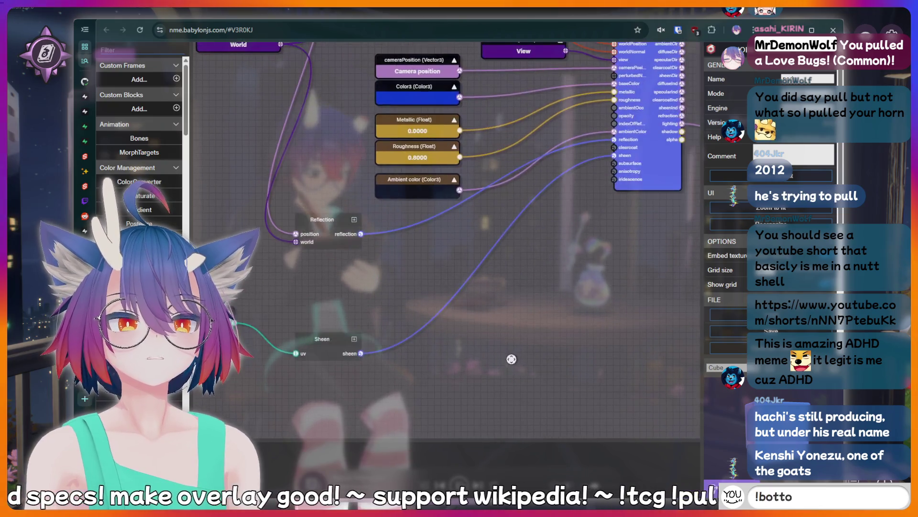
pyautogui.moveTo(361, 353); pyautogui.dragTo(614, 154)
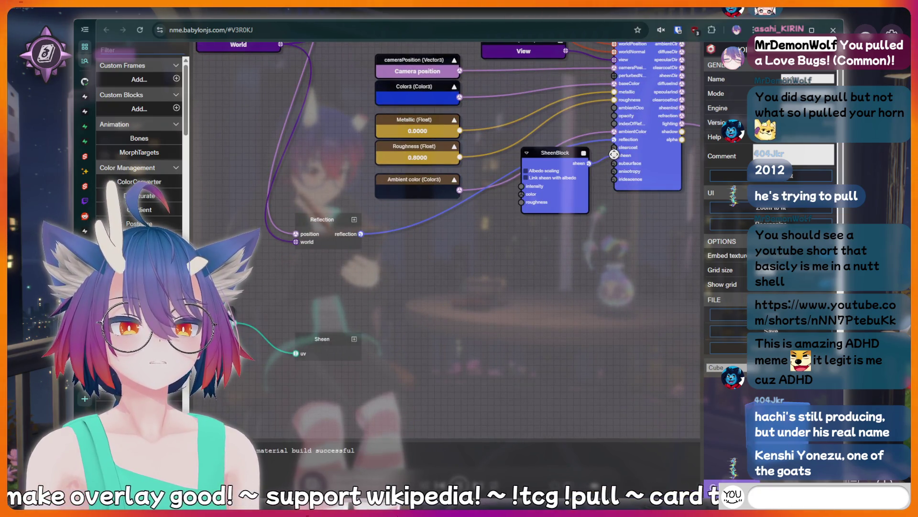
pyautogui.write('!fish')
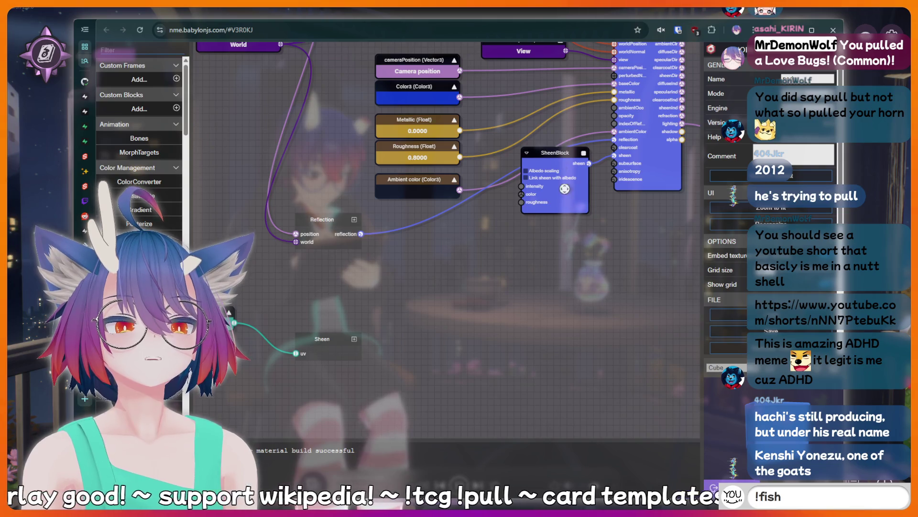
pyautogui.hotkey('ctrl', 'z')
pyautogui.write('pe')
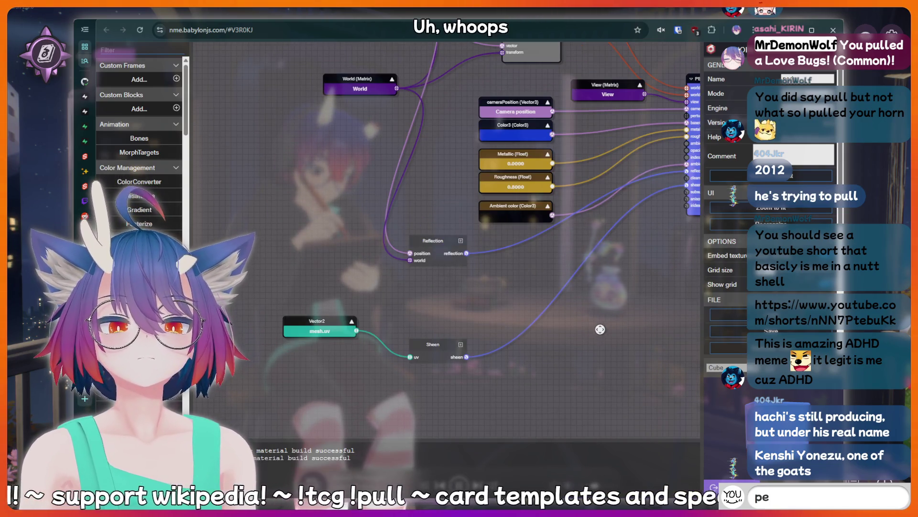
pyautogui.write('epee poopoo')
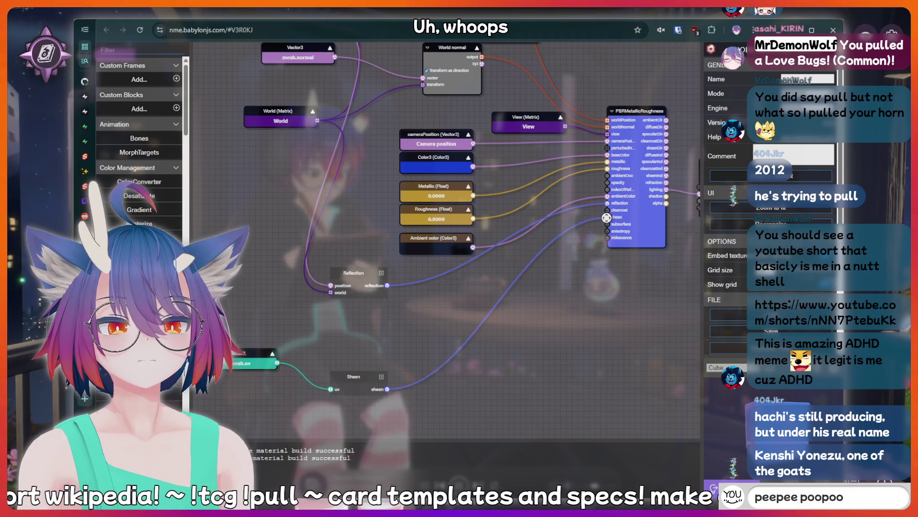
pyautogui.hotkey('ctrl', 'y')
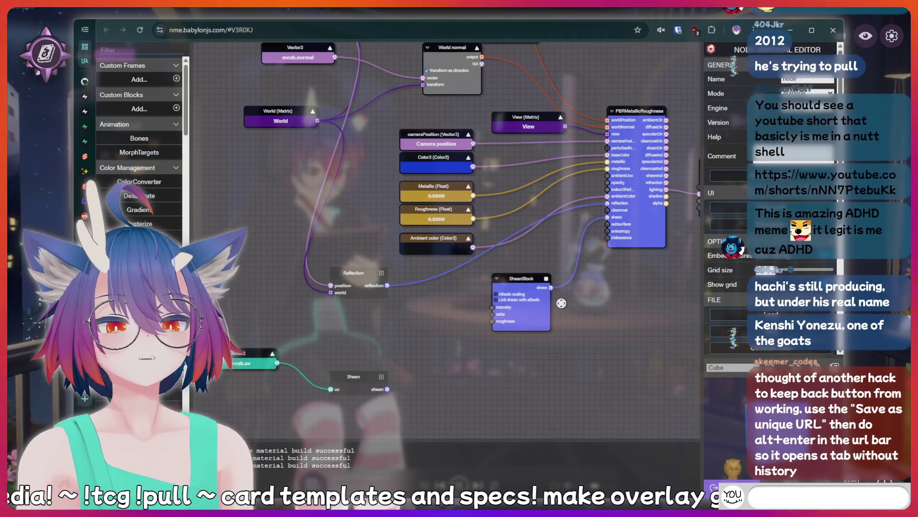
# Move the SheenBlock, then undo the move and remove the SheenBlock again.
pyautogui.write('AAAAAAH')
pyautogui.moveTo(525, 277); pyautogui.dragTo(502, 286)
pyautogui.write('!charit')
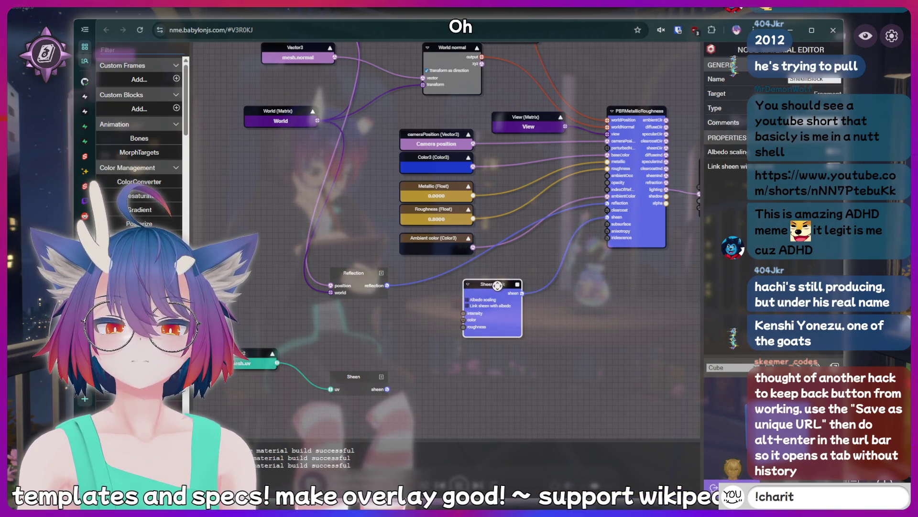
pyautogui.hotkey('ctrl', 'z')
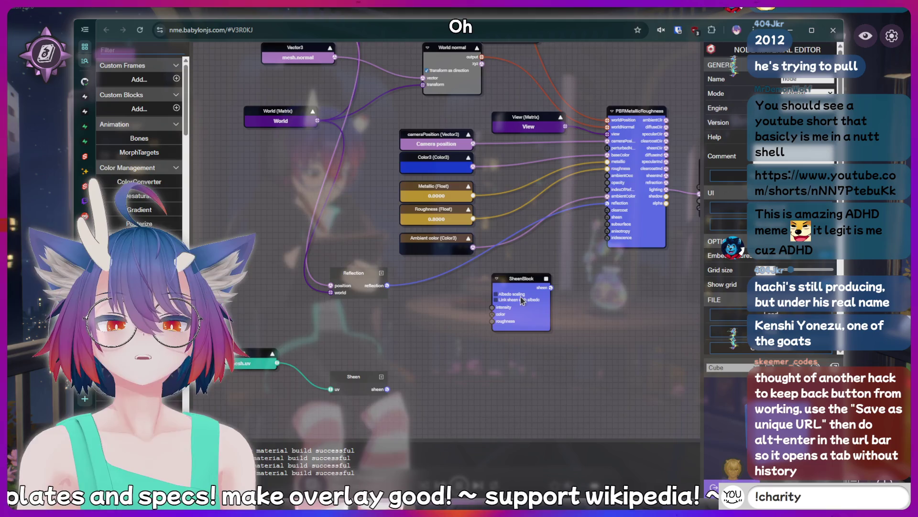
pyautogui.hotkey('ctrl', 'z')
# Expand the Sheen frame and pan the graph up to show its sheen nodes.
pyautogui.click(461, 344)
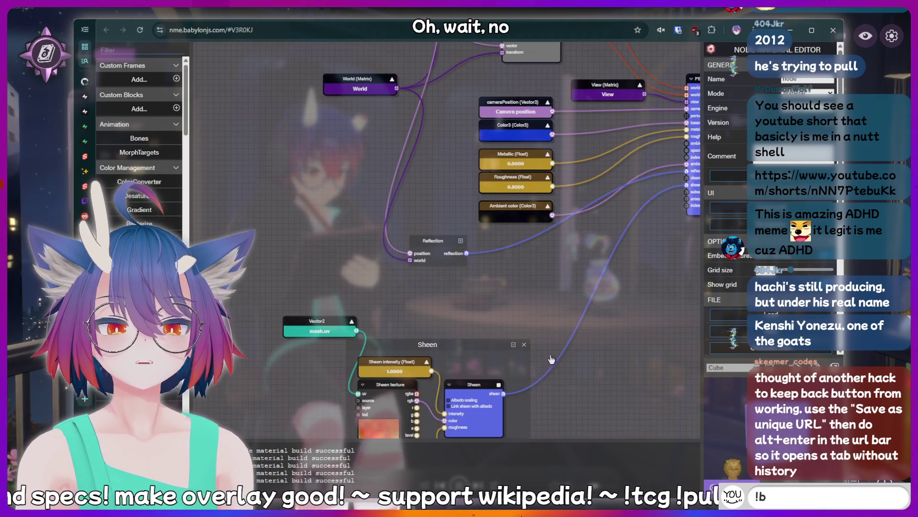
pyautogui.moveTo(612, 390); pyautogui.dragTo(618, 309)
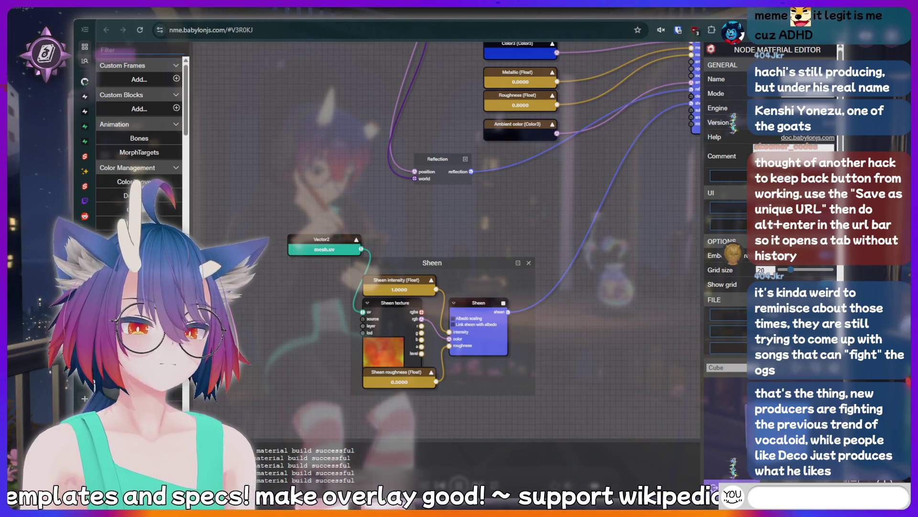
pyautogui.write('!addquote I just sai')
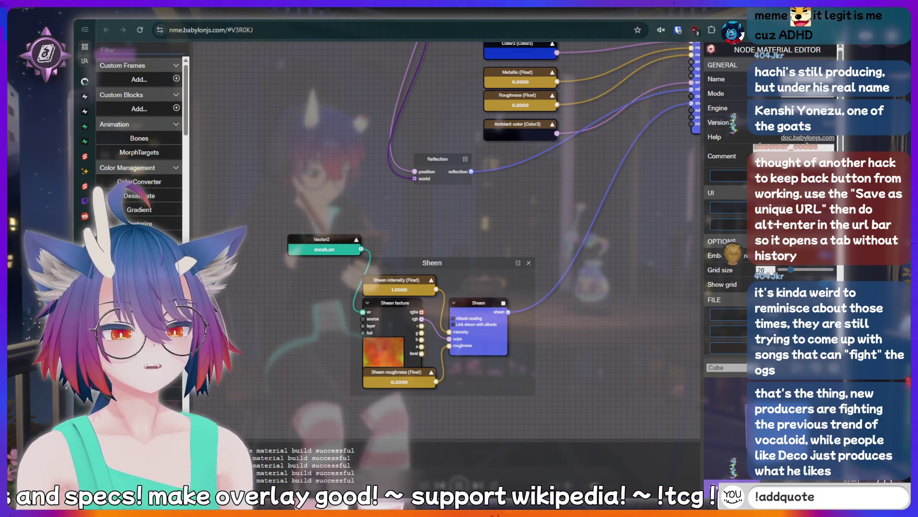
pyautogui.write('d s')
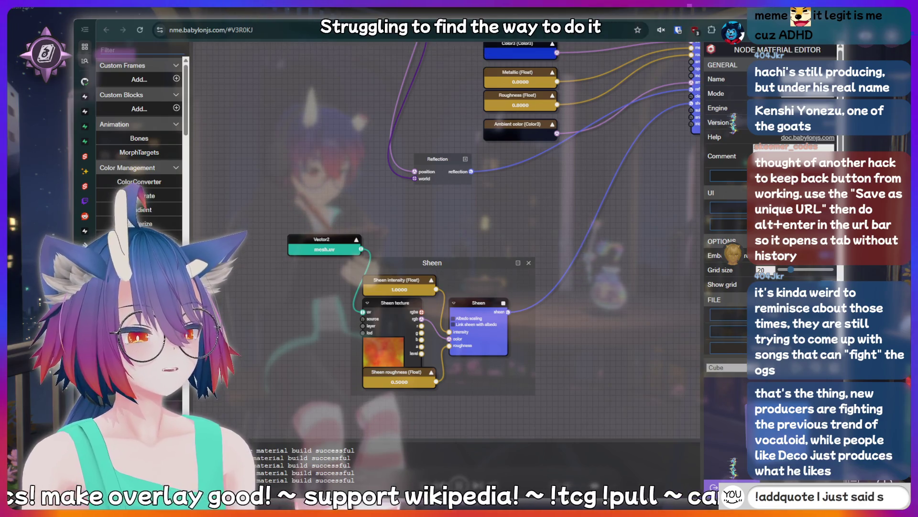
pyautogui.write('omething suss')
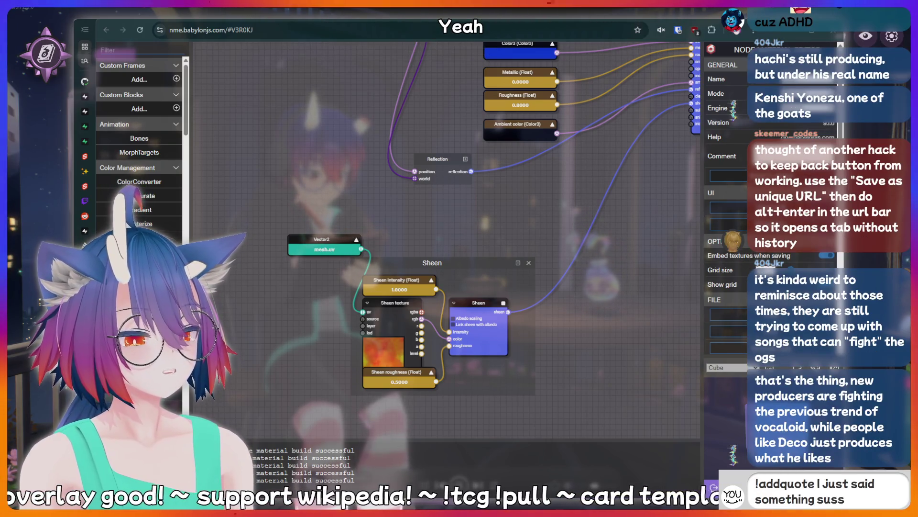
pyautogui.write('y that should')
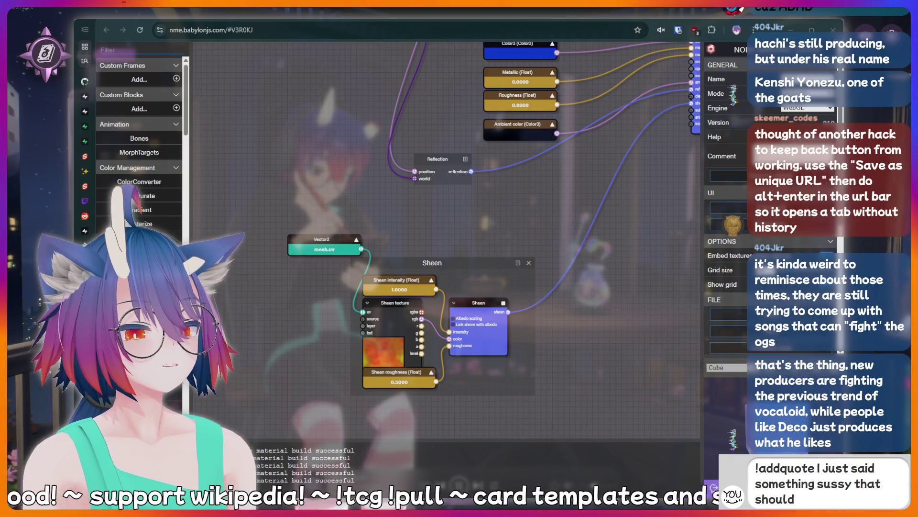
pyautogui.write(' be recorded forever!')
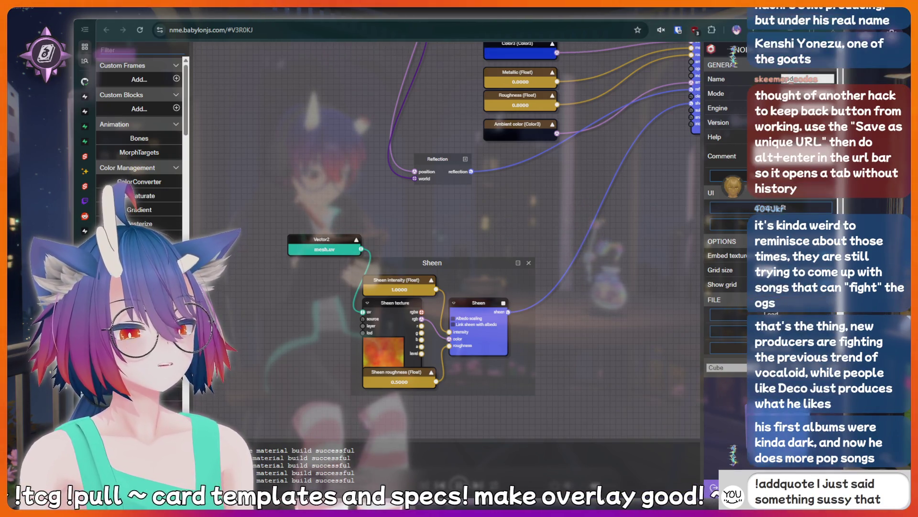
pyautogui.press('BackSpace')
pyautogui.press('BackSpace')
pyautogui.press('BackSpace')
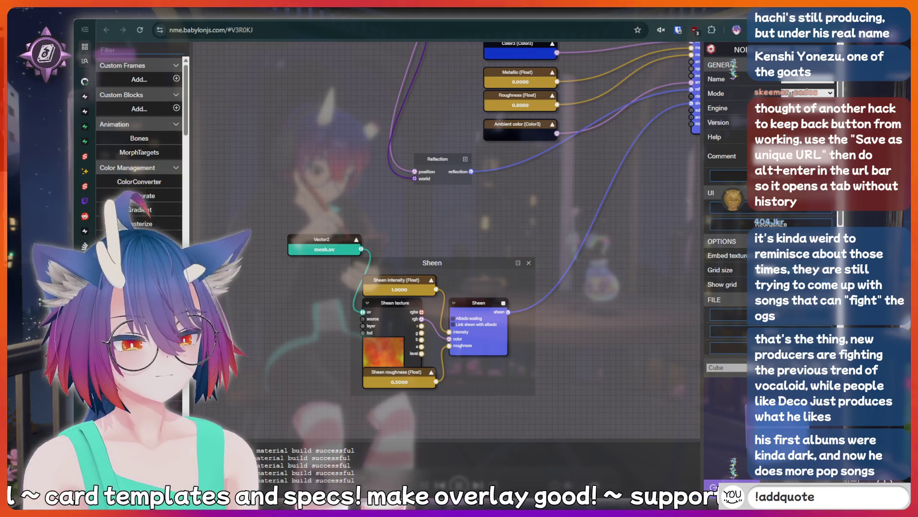
pyautogui.press('BackSpace')
pyautogui.write('lurk')
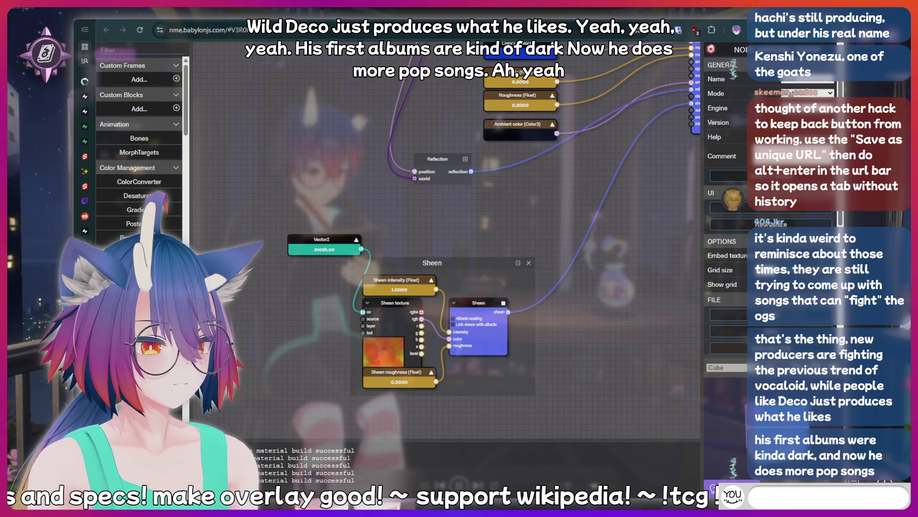
pyautogui.write('POG')
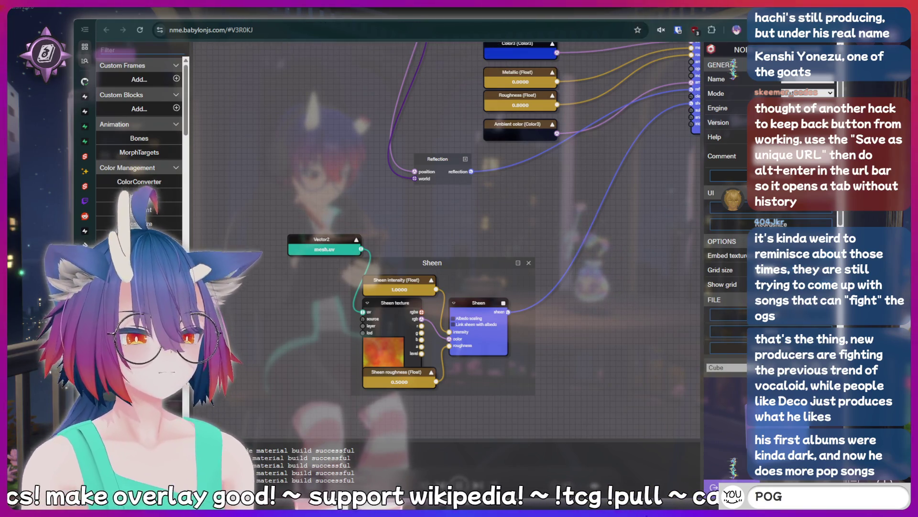
pyautogui.write('n')
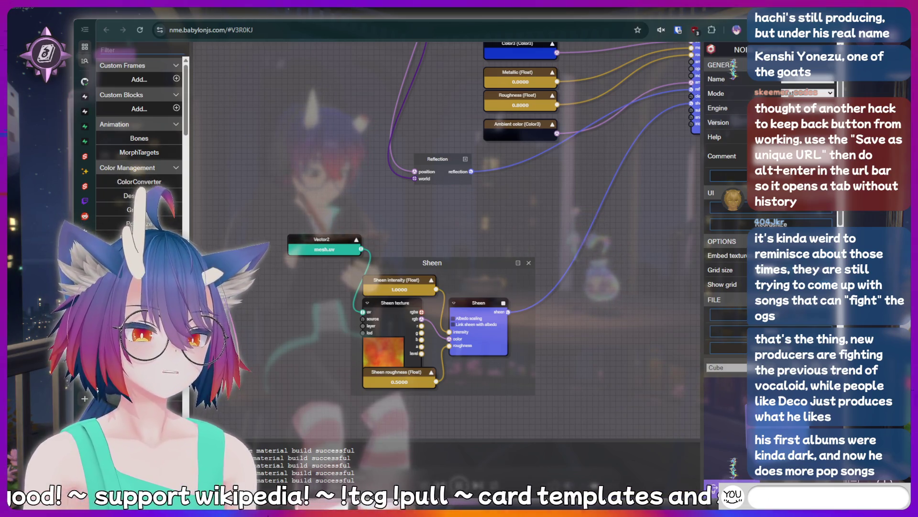
pyautogui.write('clip')
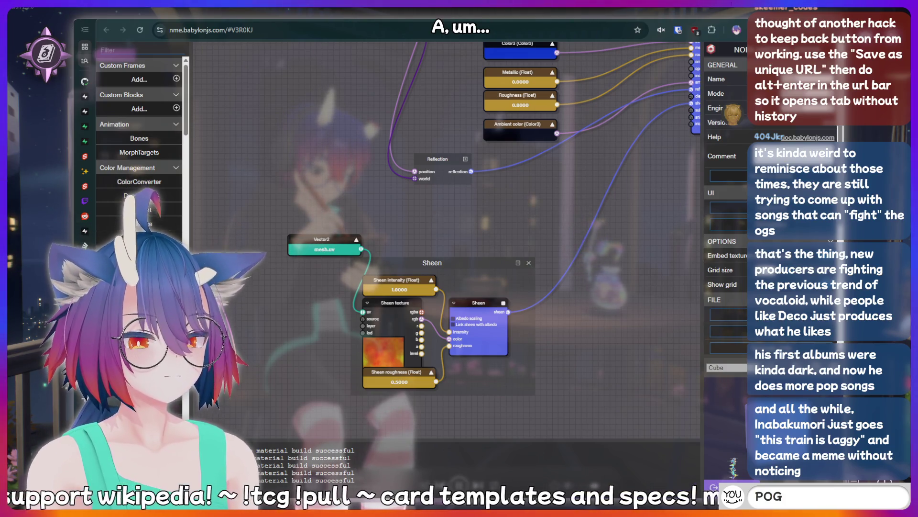
# Send 'fish' and 'G' in chat, then draft and discard several more messages.
pyautogui.write('fish')
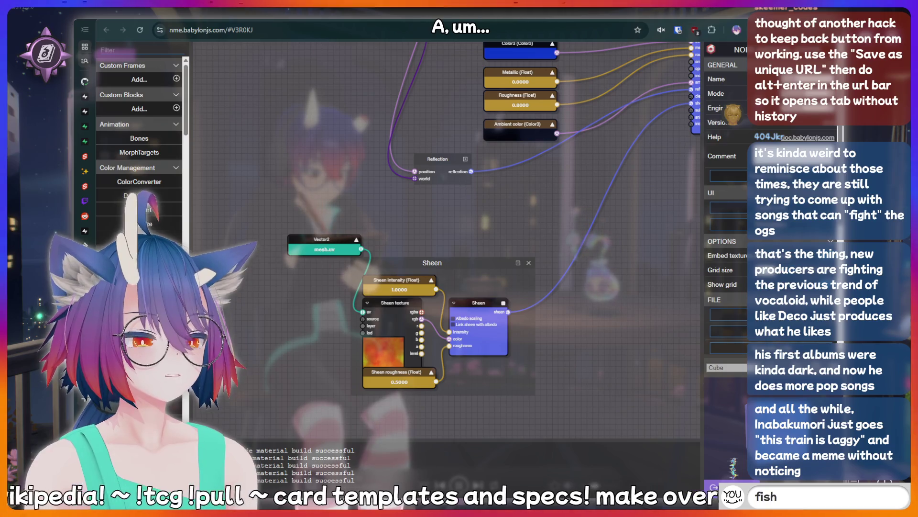
pyautogui.press('Return')
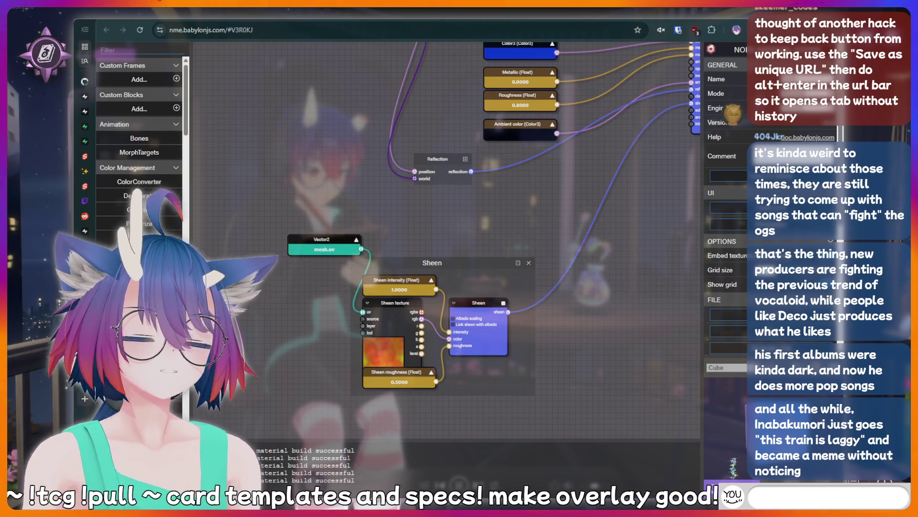
pyautogui.write('POG')
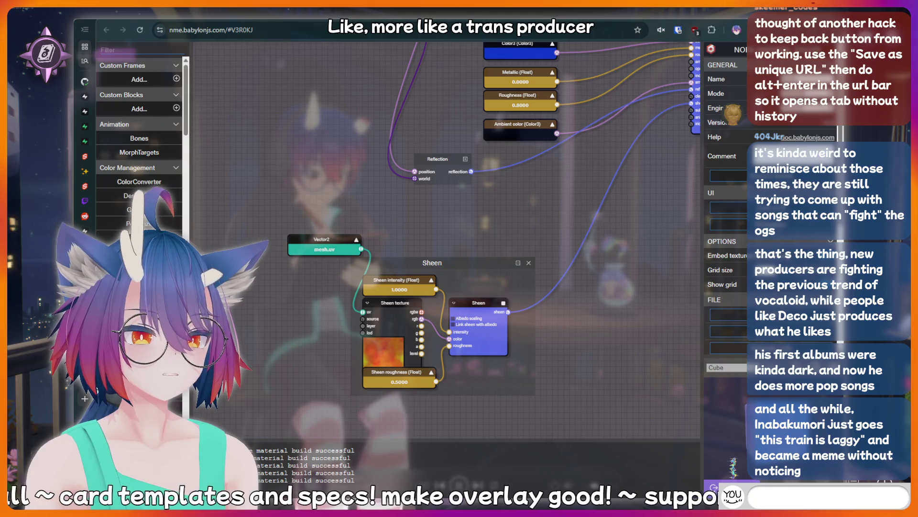
pyautogui.press('Return')
pyautogui.write('meat')
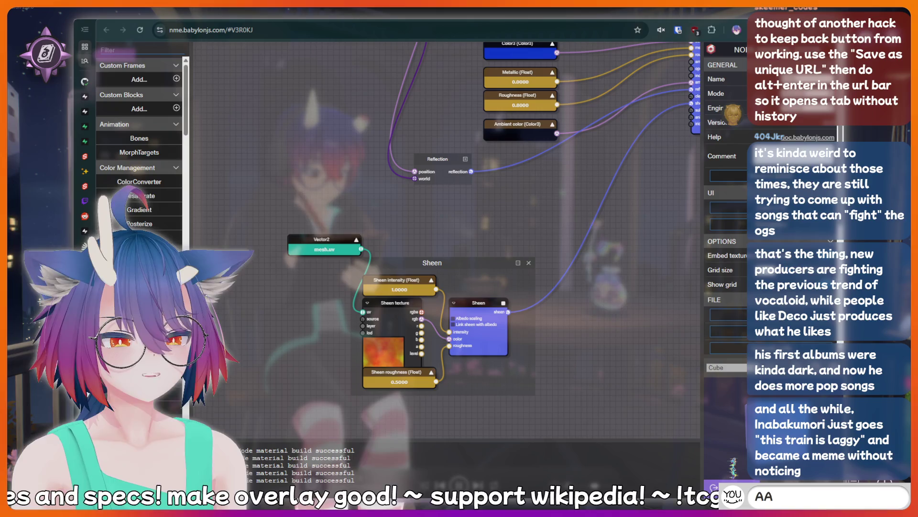
pyautogui.write('AAA')
pyautogui.press('BackSpace')
pyautogui.press('BackSpace')
pyautogui.press('BackSpace')
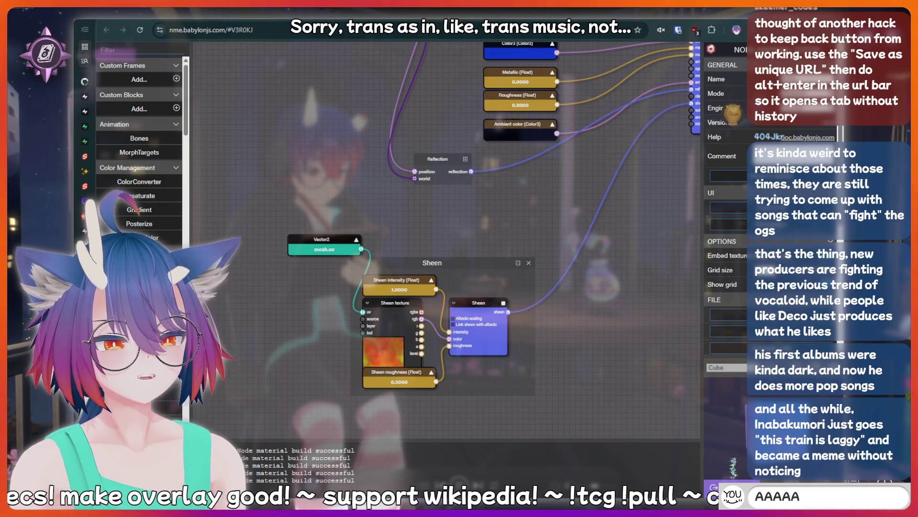
pyautogui.write('hink')
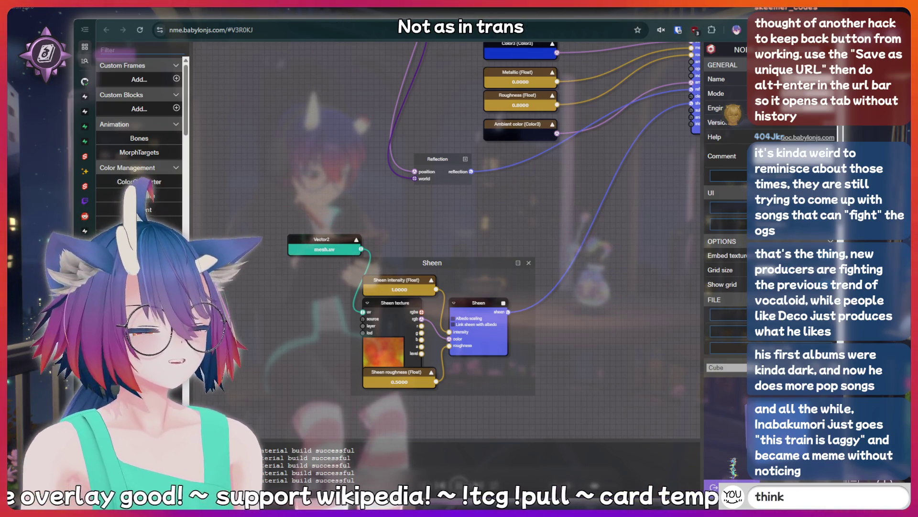
pyautogui.write('ing hard')
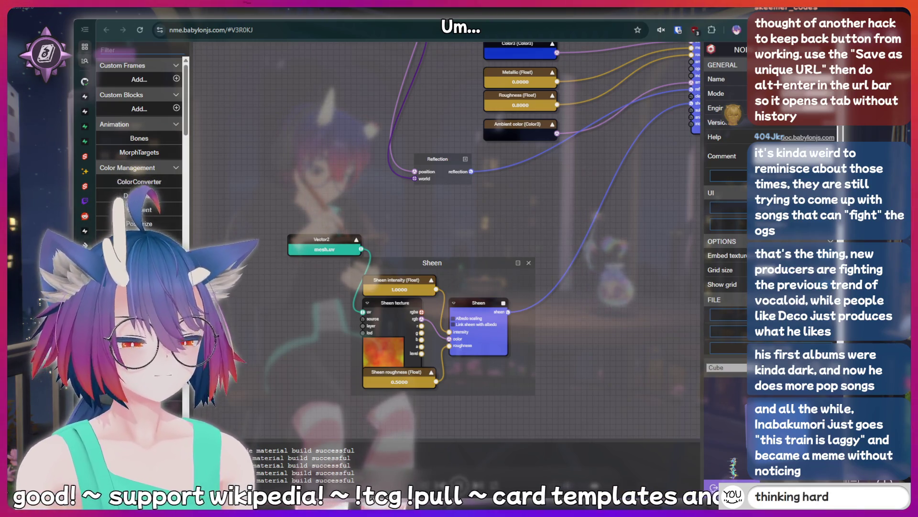
pyautogui.press('BackSpace')
pyautogui.press('BackSpace')
pyautogui.press('BackSpace')
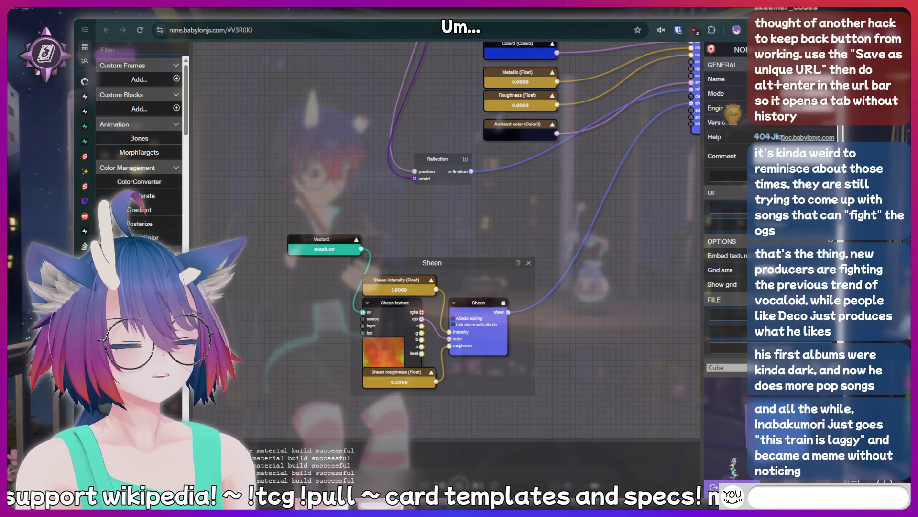
pyautogui.write('meat')
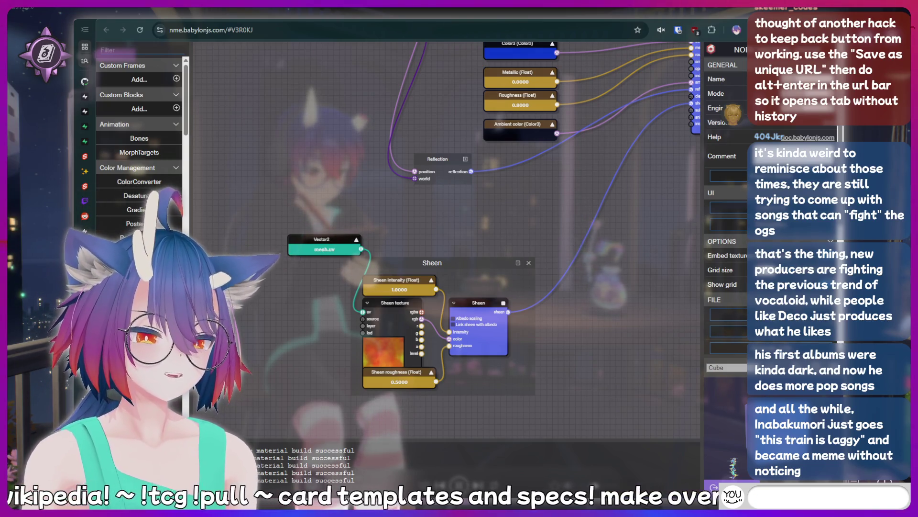
pyautogui.write('cringe')
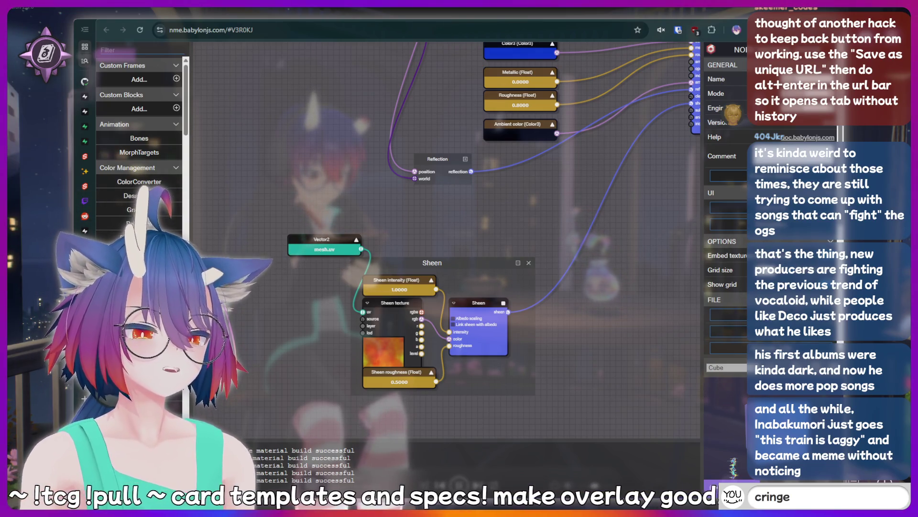
pyautogui.press('BackSpace')
pyautogui.press('BackSpace')
pyautogui.press('BackSpace')
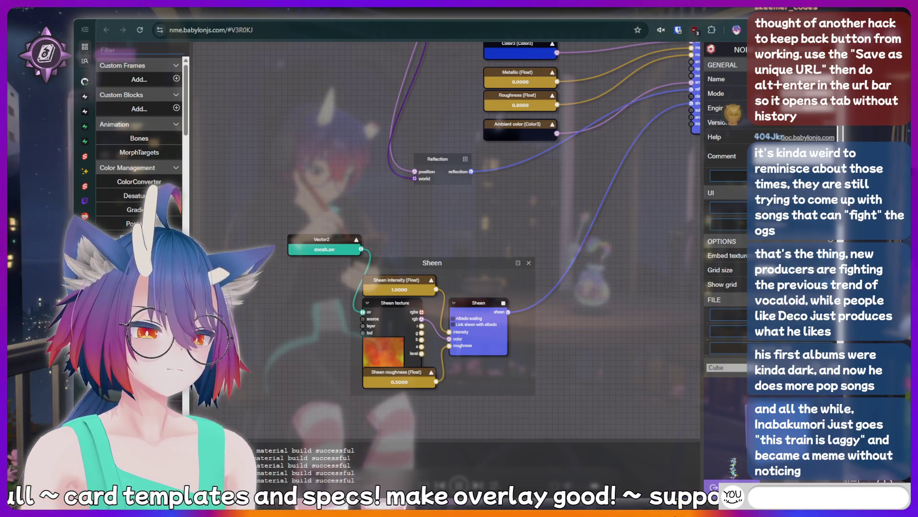
pyautogui.write('!bottom')
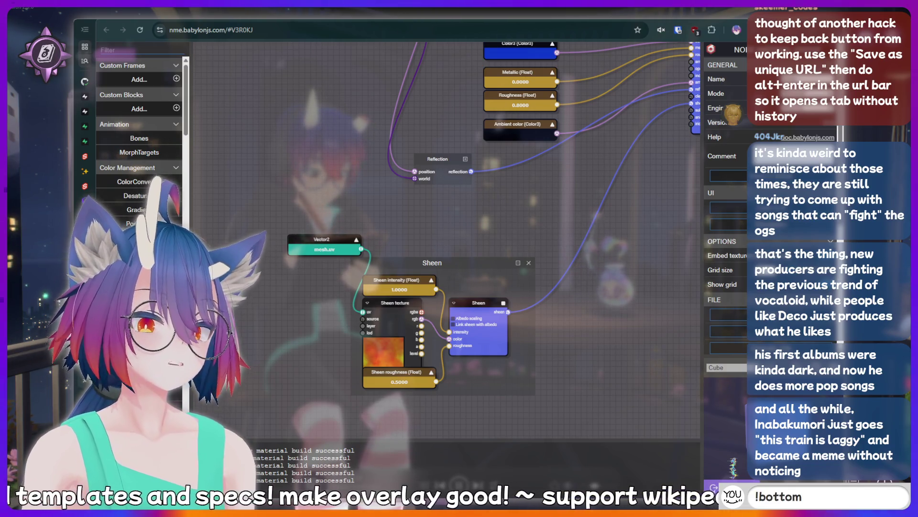
pyautogui.press('BackSpace')
pyautogui.press('BackSpace')
pyautogui.press('BackSpace')
pyautogui.press('BackSpace')
pyautogui.write('meat')
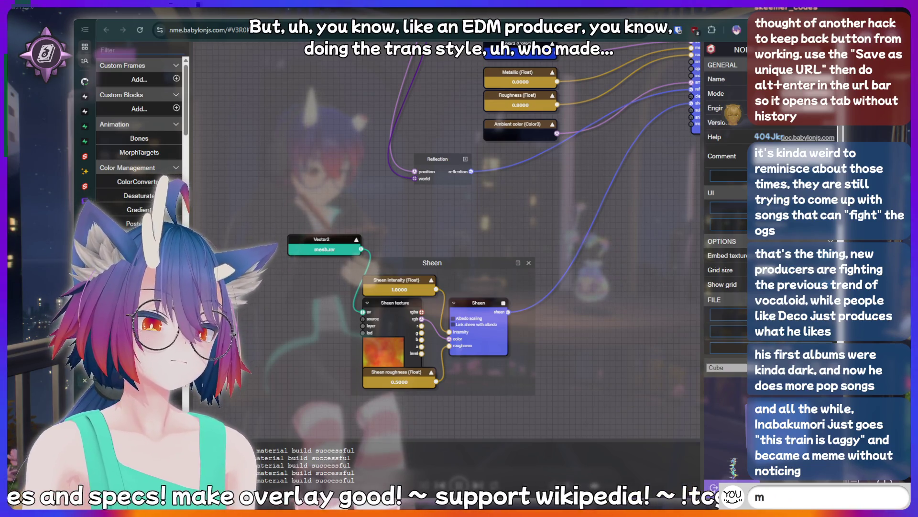
pyautogui.press('BackSpace')
pyautogui.press('BackSpace')
pyautogui.press('BackSpace')
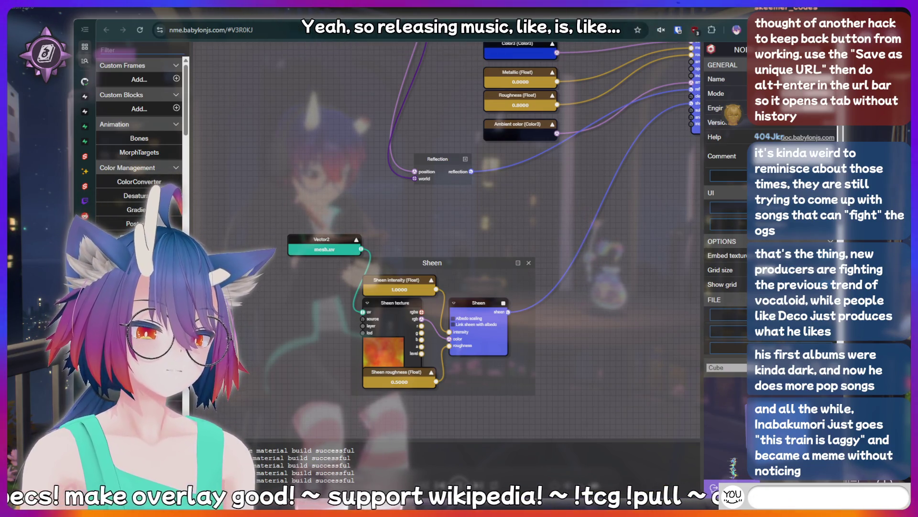
pyautogui.write('hotdog')
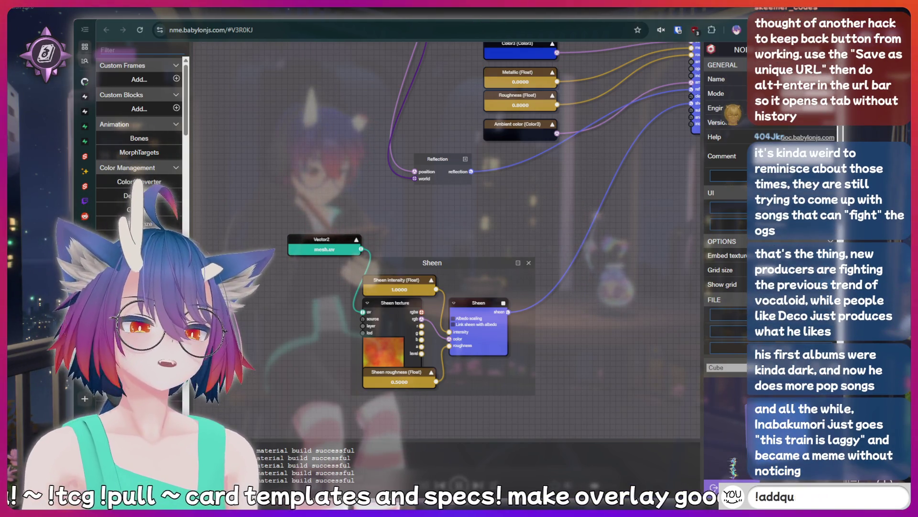
# Type the 'I just said something sussy' quote command and send '!c' in chat.
pyautogui.write('h')
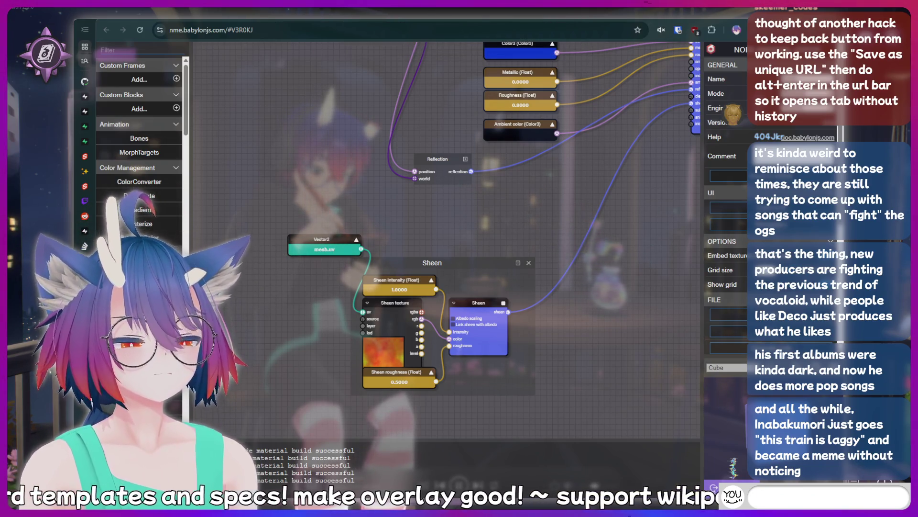
pyautogui.write('ddquote I')
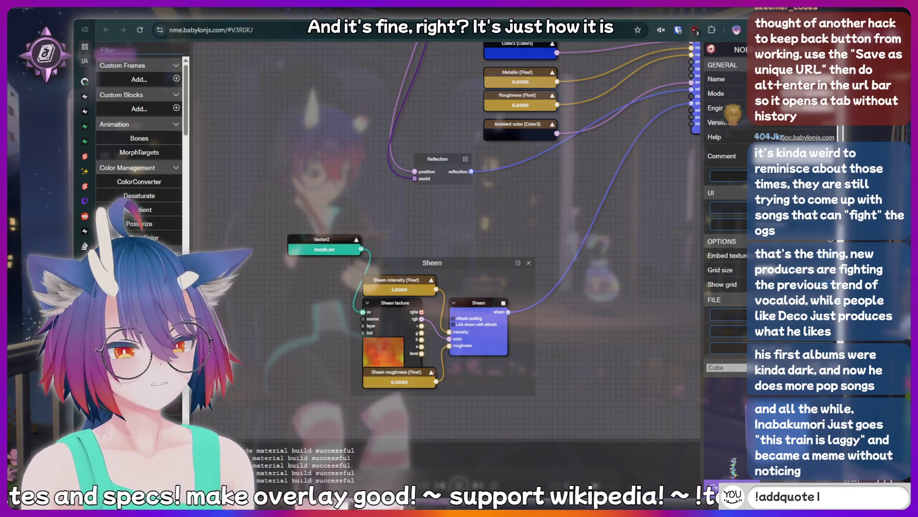
pyautogui.write(' just said som')
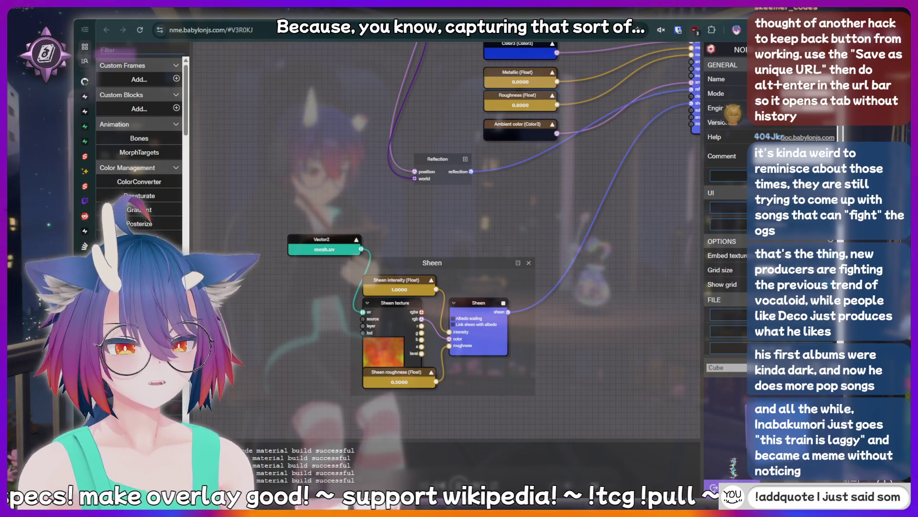
pyautogui.write('ething sussy')
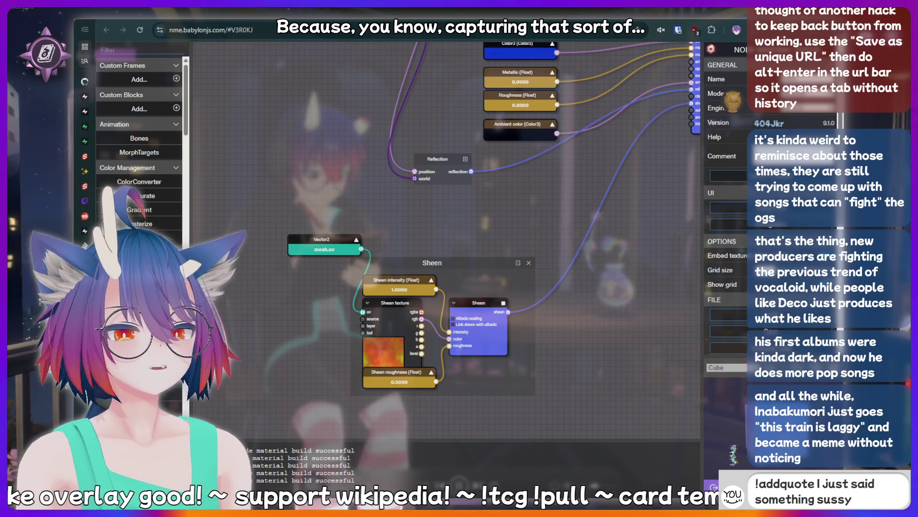
pyautogui.write(' that should b')
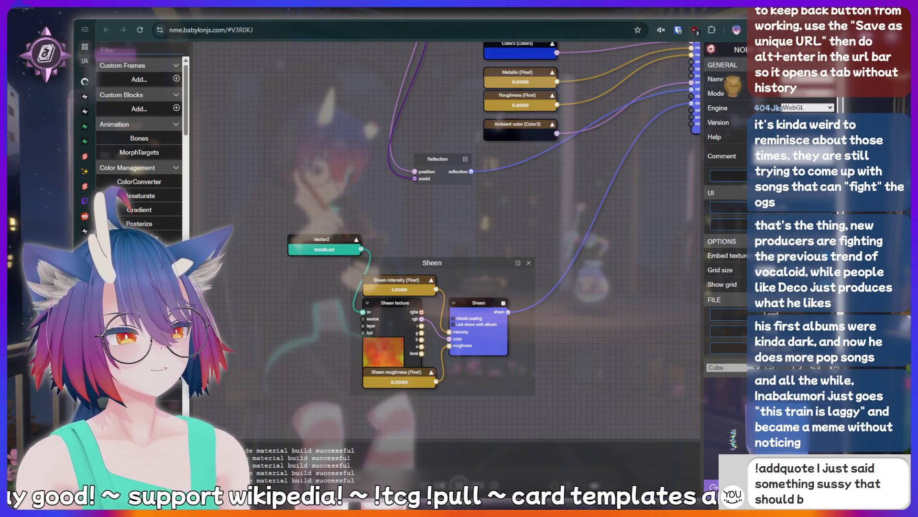
pyautogui.write('e recorded forev')
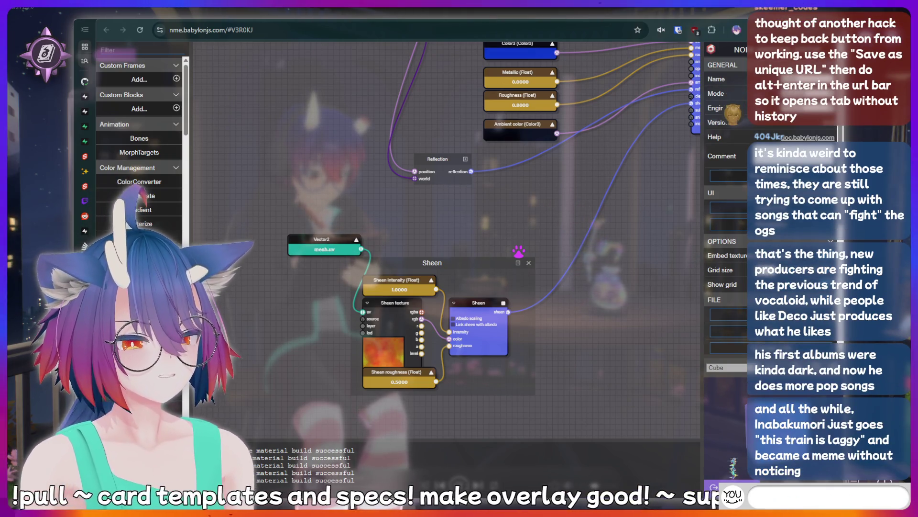
pyautogui.write('dquote I j')
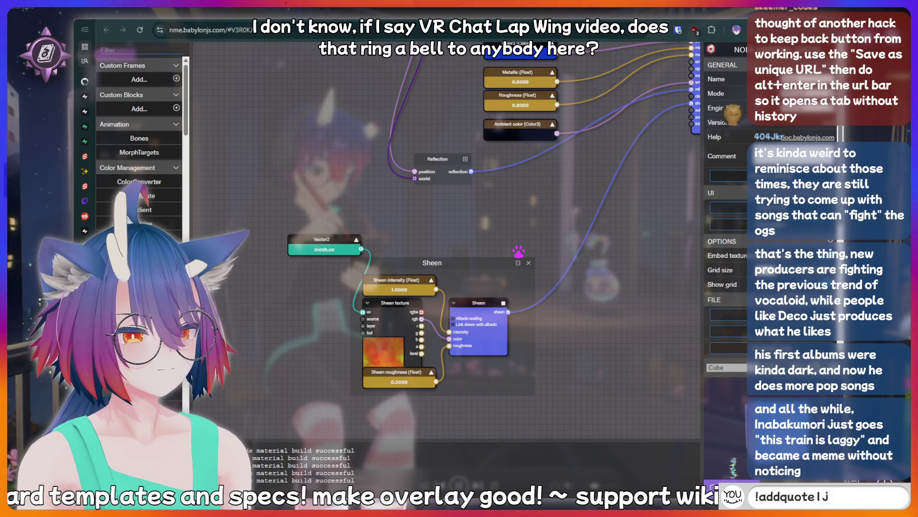
pyautogui.write('ust said som')
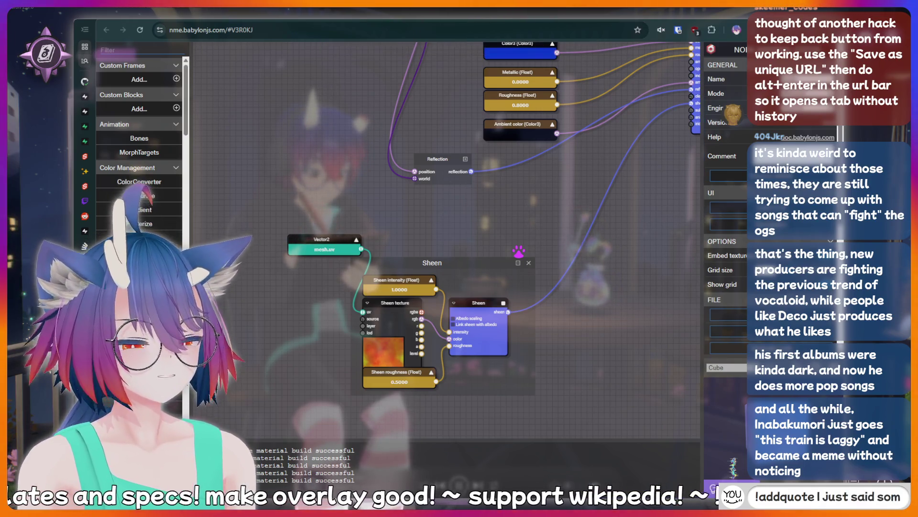
pyautogui.write('ething sussy')
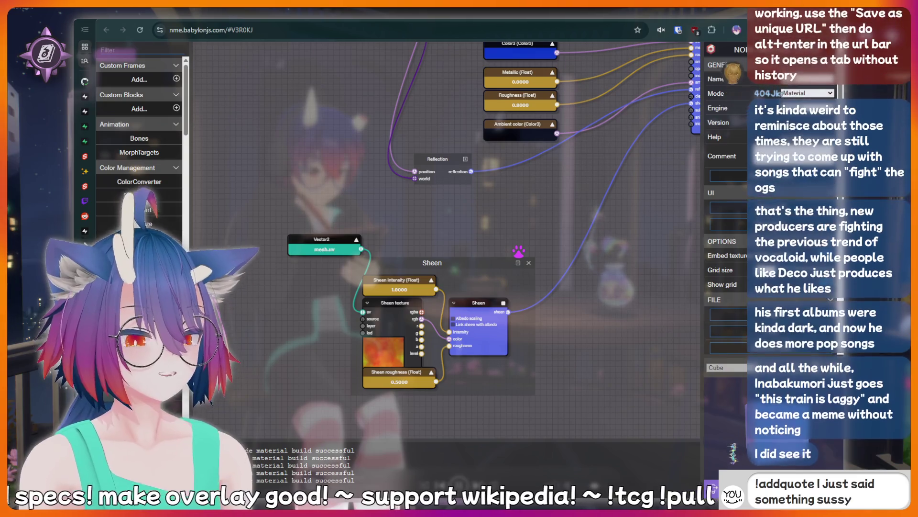
pyautogui.write(' that should be')
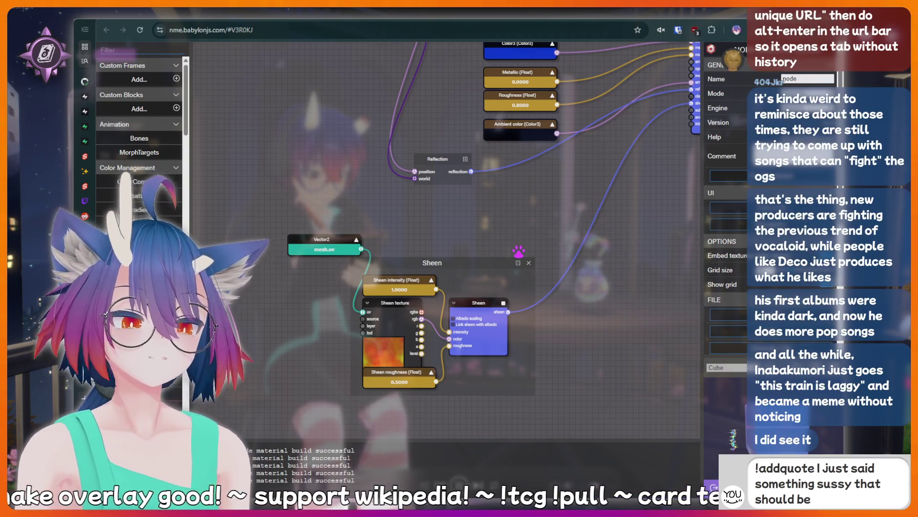
pyautogui.write(' recorded fo')
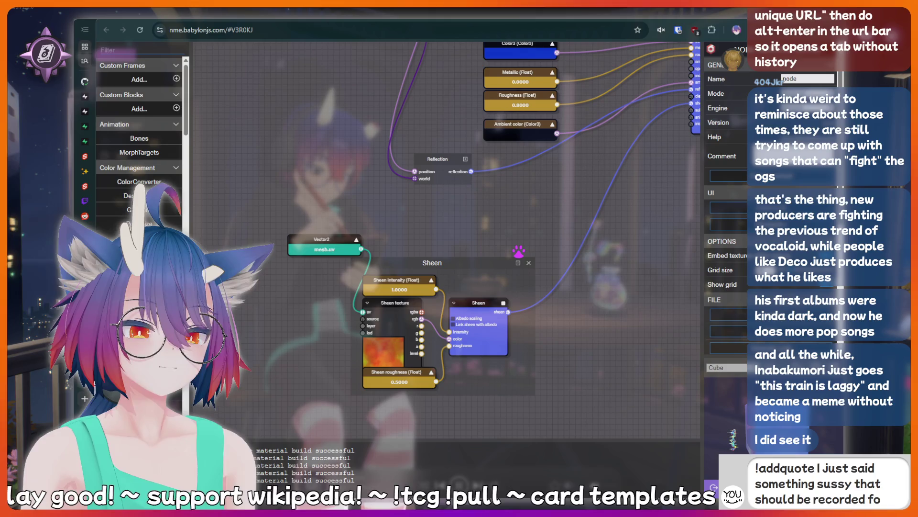
pyautogui.write('rever')
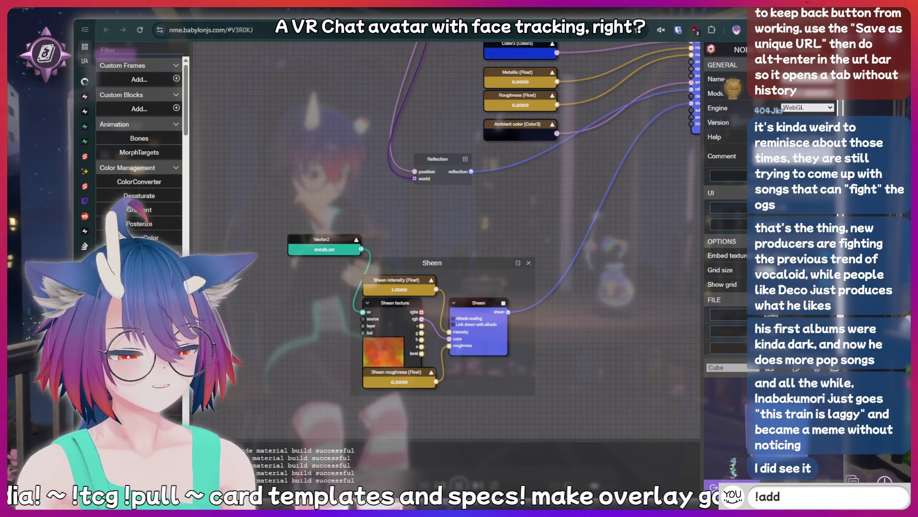
pyautogui.write('!clip')
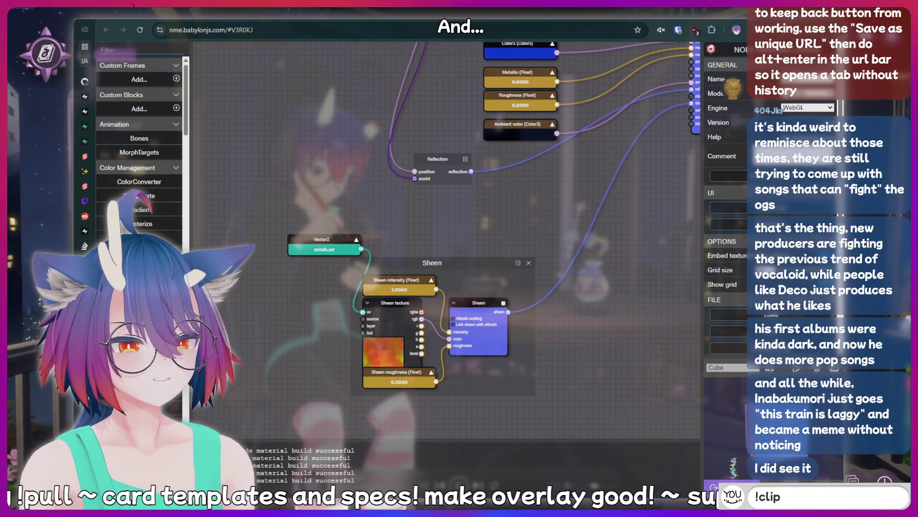
pyautogui.press('Return')
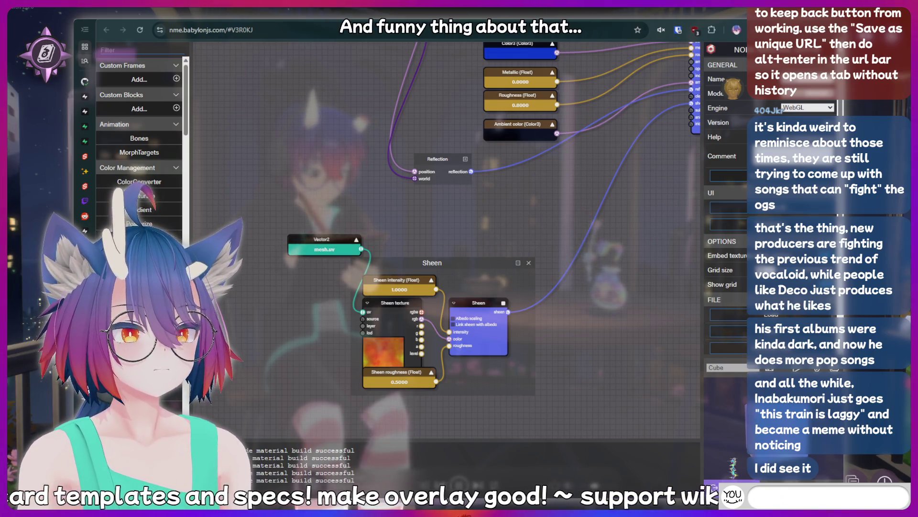
# Send '!bottom' and 'fish' in chat and open a new browser tab.
pyautogui.write('hiii')
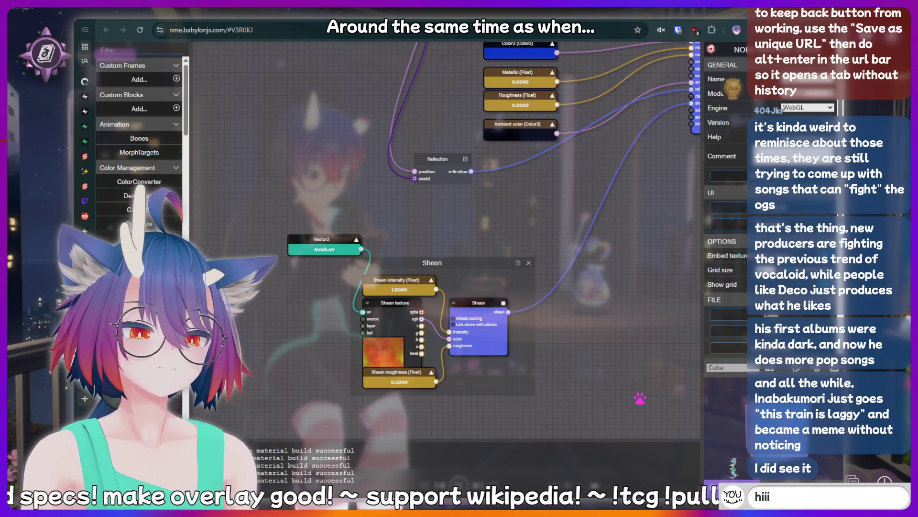
pyautogui.press('BackSpace')
pyautogui.press('BackSpace')
pyautogui.press('BackSpace')
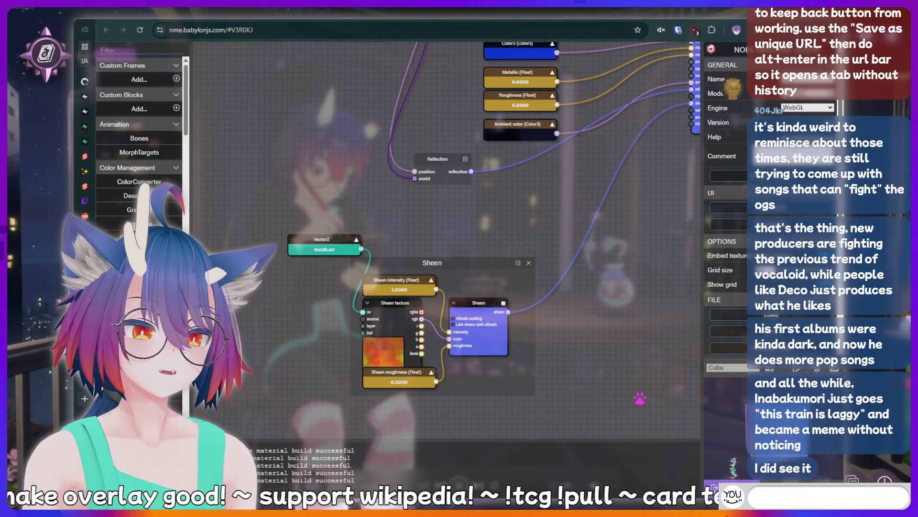
pyautogui.press('BackSpace')
pyautogui.press('BackSpace')
pyautogui.press('BackSpace')
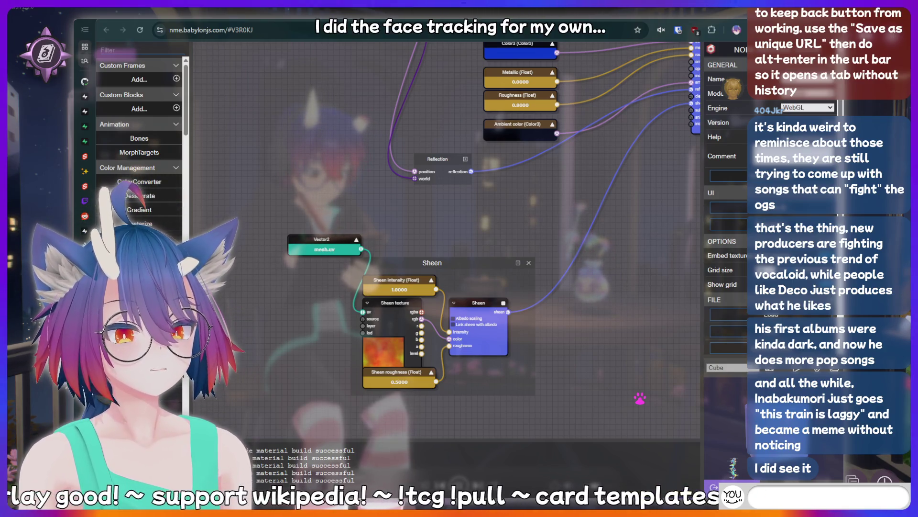
pyautogui.write('!bottom')
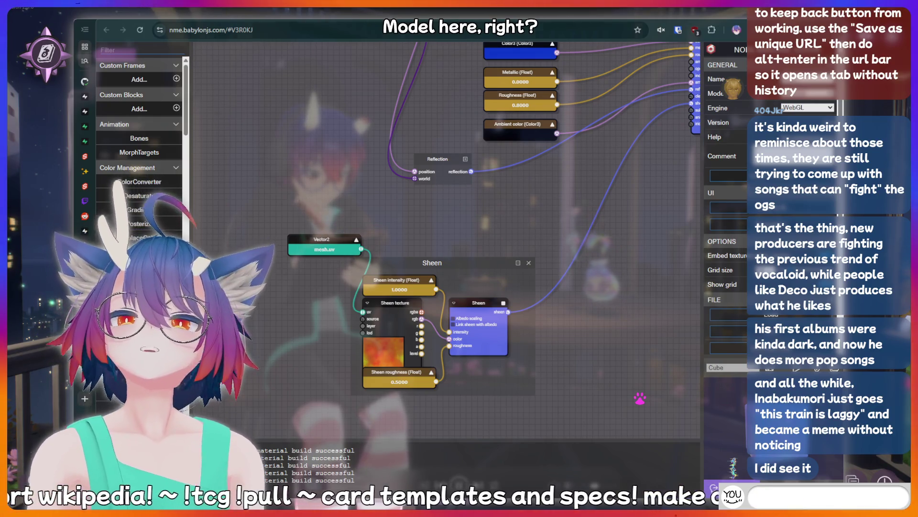
pyautogui.press('Return')
pyautogui.write('fish')
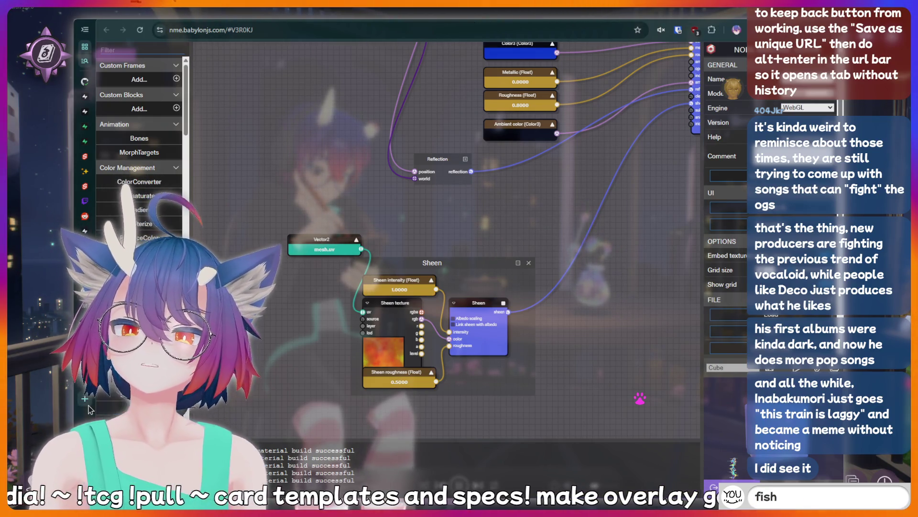
pyautogui.press('Return')
pyautogui.click(85, 398)
# Go to youtube.com and search for 'lapwing'.
pyautogui.write('youtuvb')
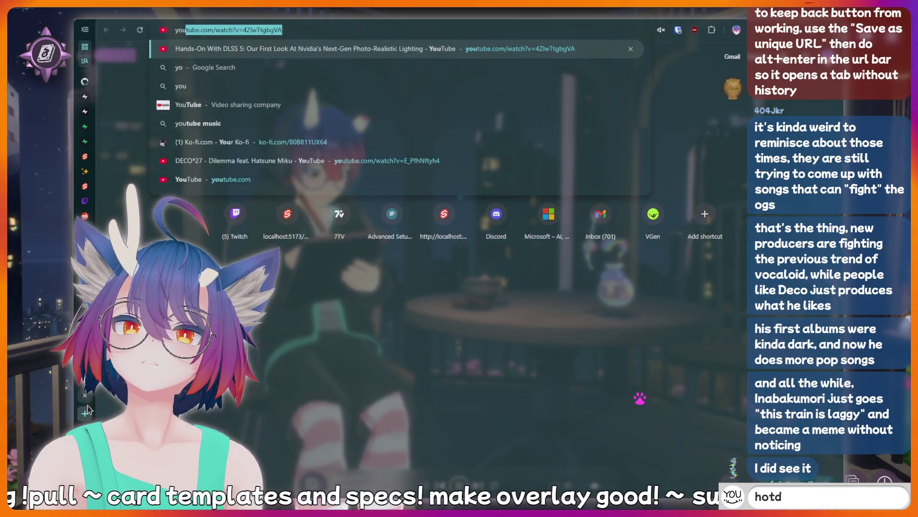
pyautogui.press('BackSpace')
pyautogui.press('BackSpace')
pyautogui.write('be.com')
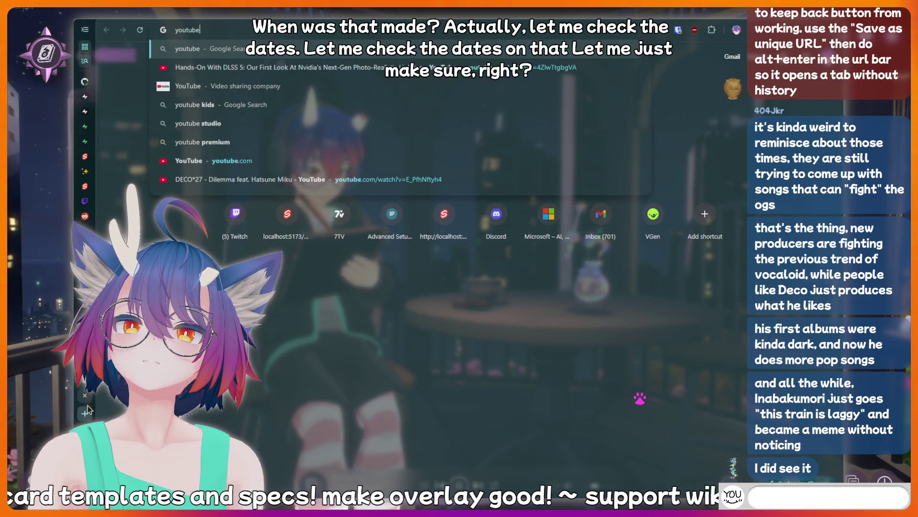
pyautogui.press('Delete')
pyautogui.press('Return')
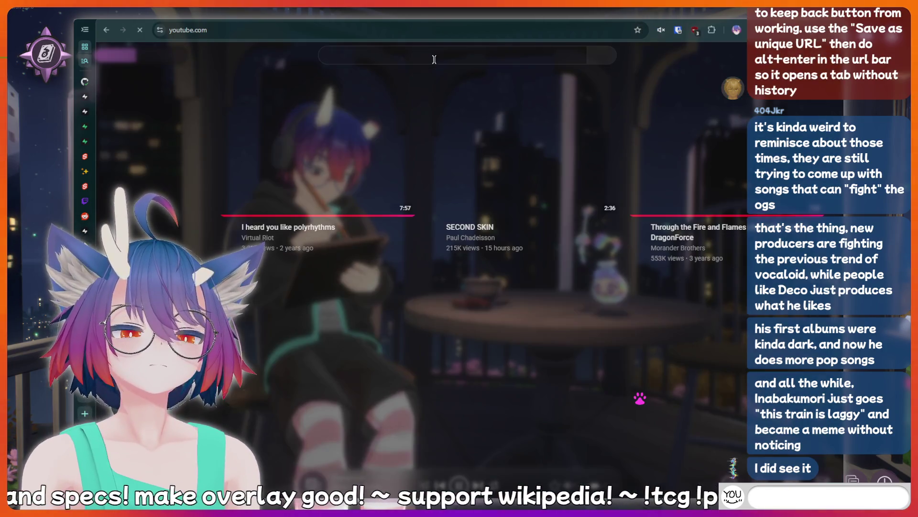
pyautogui.click(437, 57)
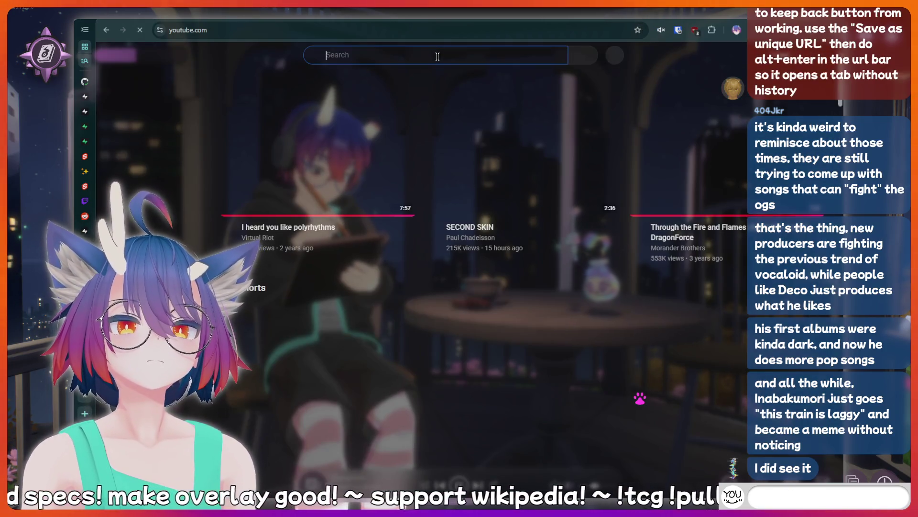
pyautogui.write('lap')
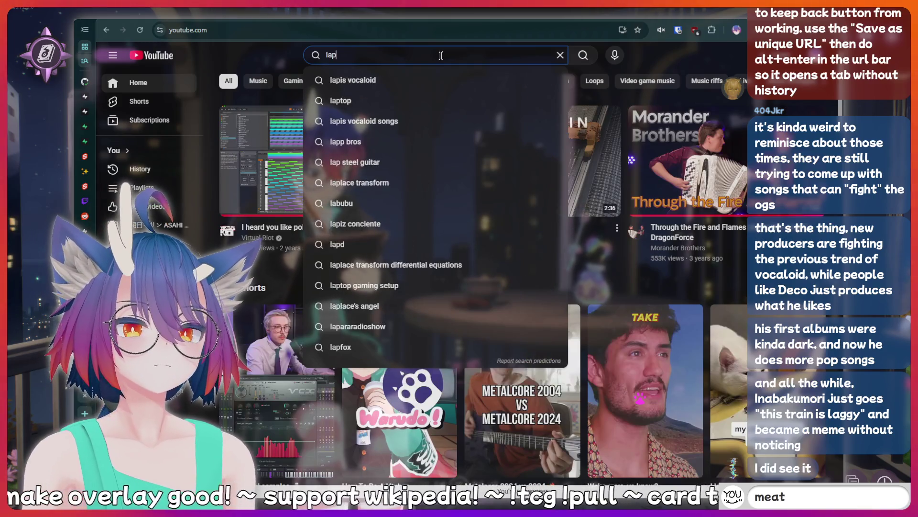
pyautogui.write('wing')
pyautogui.press('Return')
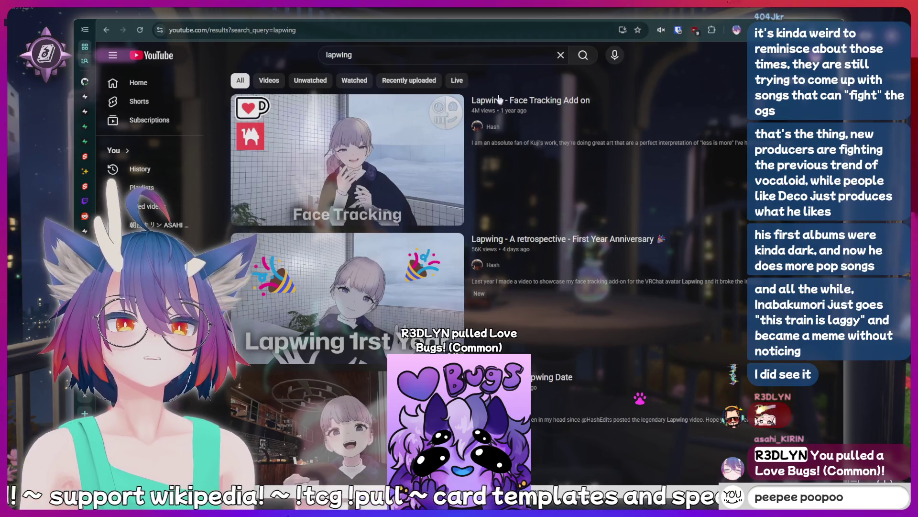
# Open the 'Lapwing - Face Tracking Add on' video and send 'POG' and 'nerd' in chat.
pyautogui.click(522, 105)
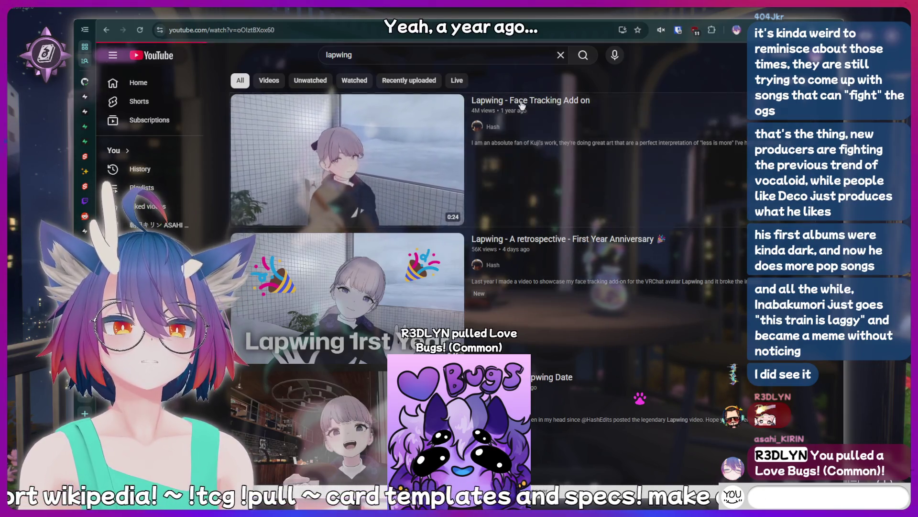
pyautogui.write('!discord')
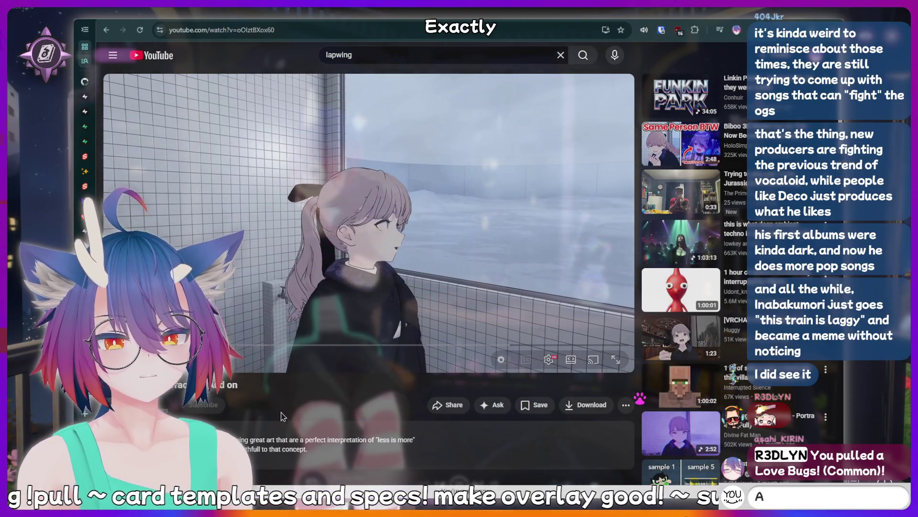
pyautogui.write('AAAAAAH')
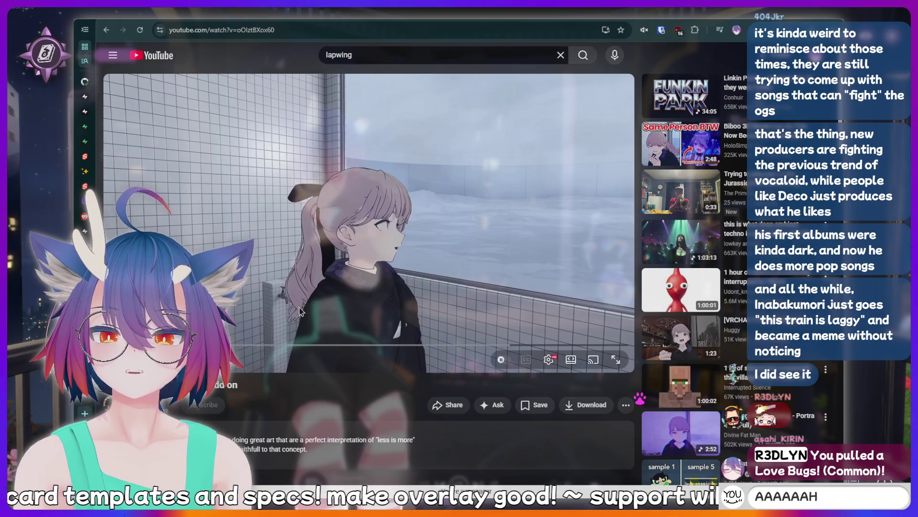
pyautogui.scroll(-2, 291, 316)
pyautogui.write('POG')
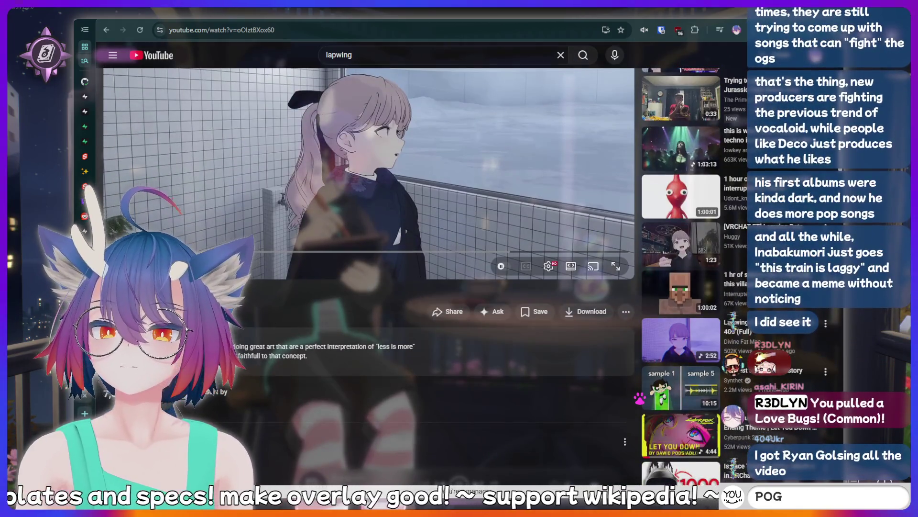
pyautogui.press('Return')
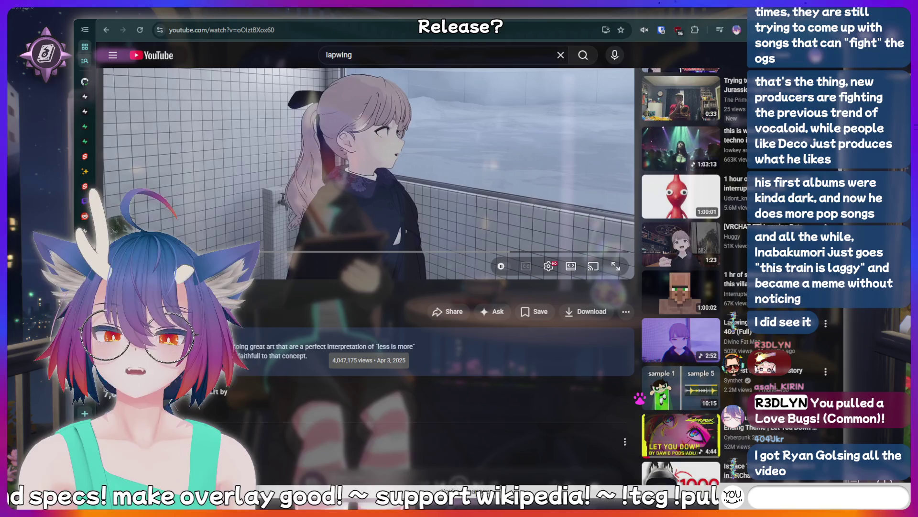
pyautogui.write('nerd')
pyautogui.press('Return')
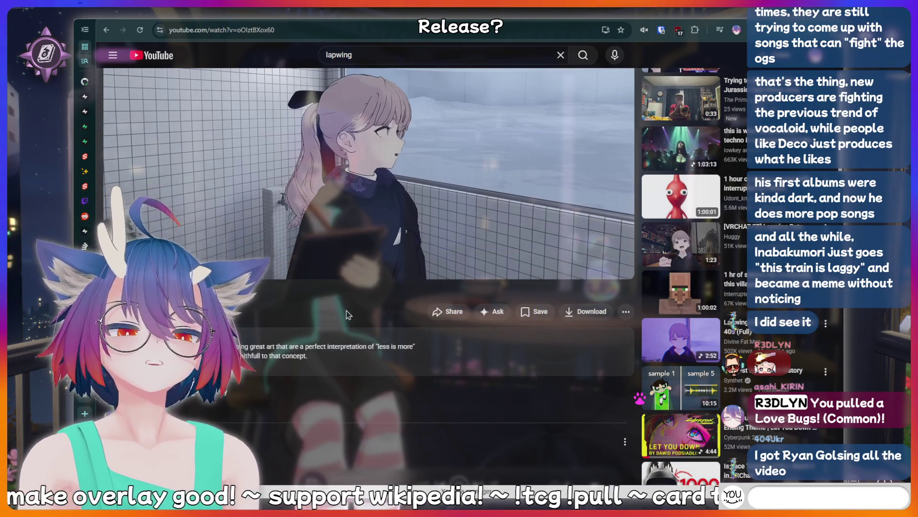
# Draft and clear several chat messages, then return to the lapwing search results.
pyautogui.write('!charity')
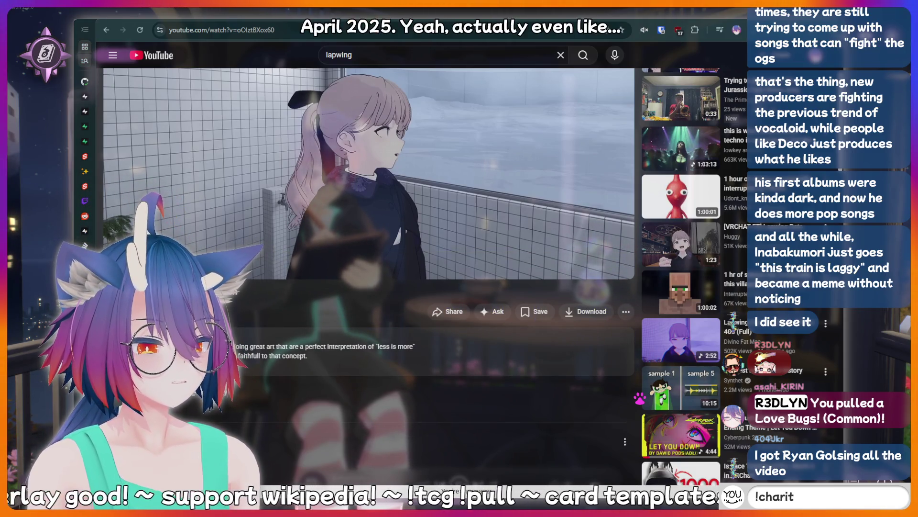
pyautogui.press('BackSpace')
pyautogui.press('BackSpace')
pyautogui.press('BackSpace')
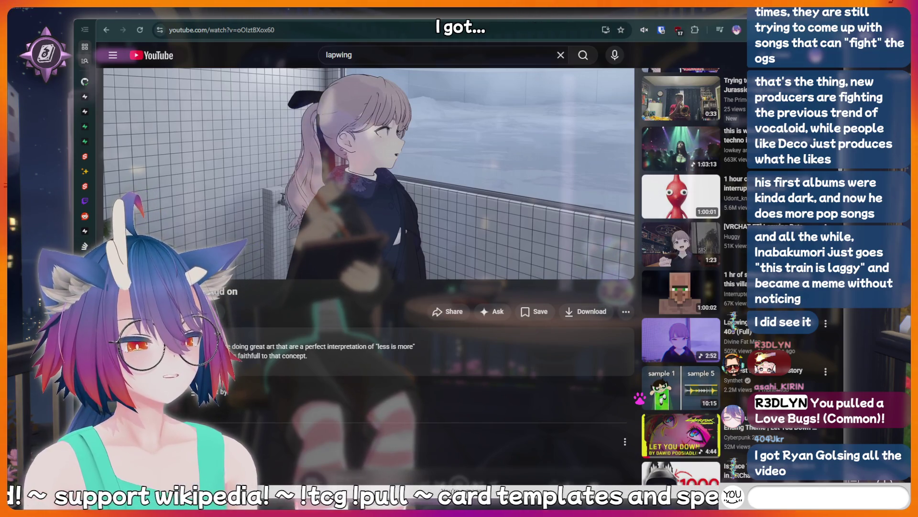
pyautogui.write('AAAAAAAH')
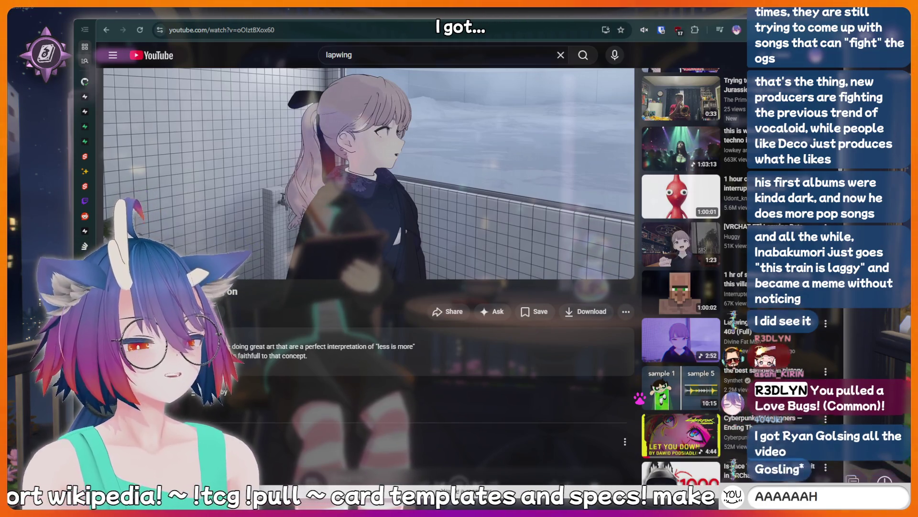
pyautogui.press('BackSpace')
pyautogui.press('BackSpace')
pyautogui.press('BackSpace')
pyautogui.press('BackSpace')
pyautogui.press('BackSpace')
pyautogui.press('BackSpace')
pyautogui.write('thinking har')
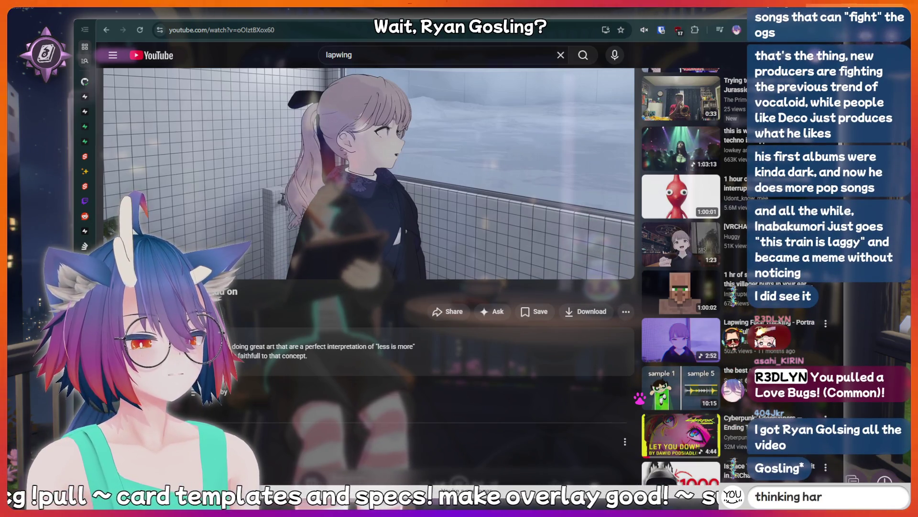
pyautogui.write('d')
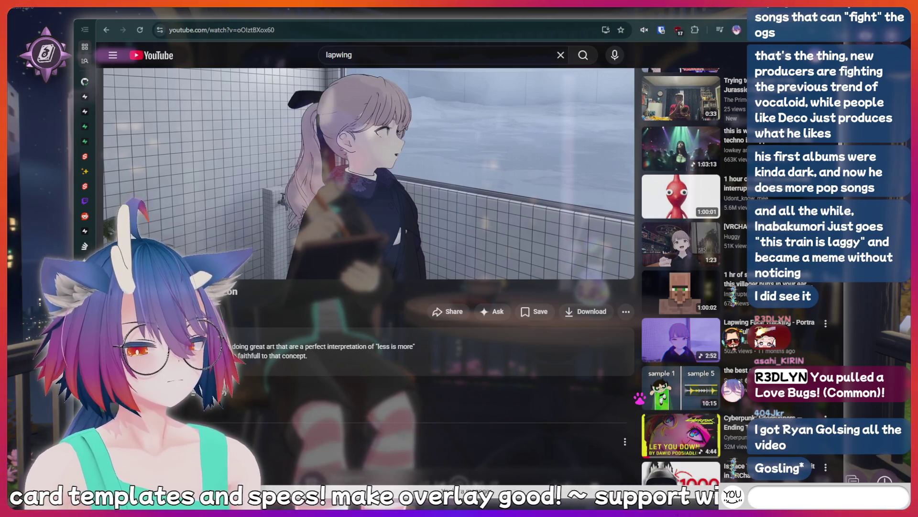
pyautogui.write('!cl')
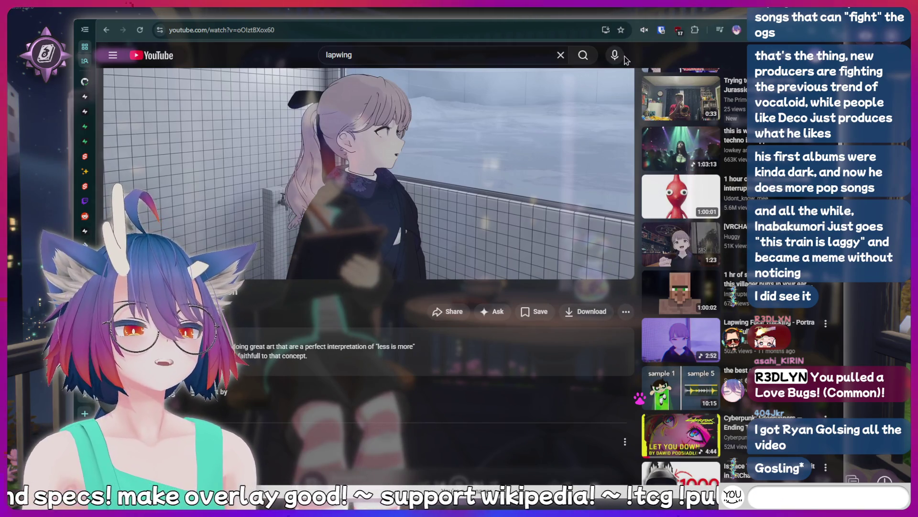
pyautogui.write(' is a b')
pyautogui.scroll(2, 416, 278)
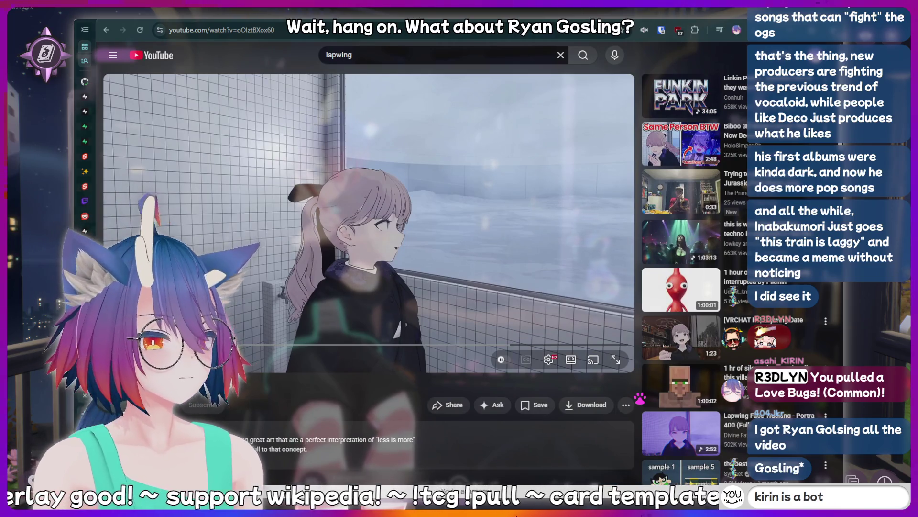
pyautogui.press('BackSpace')
pyautogui.press('BackSpace')
pyautogui.press('BackSpace')
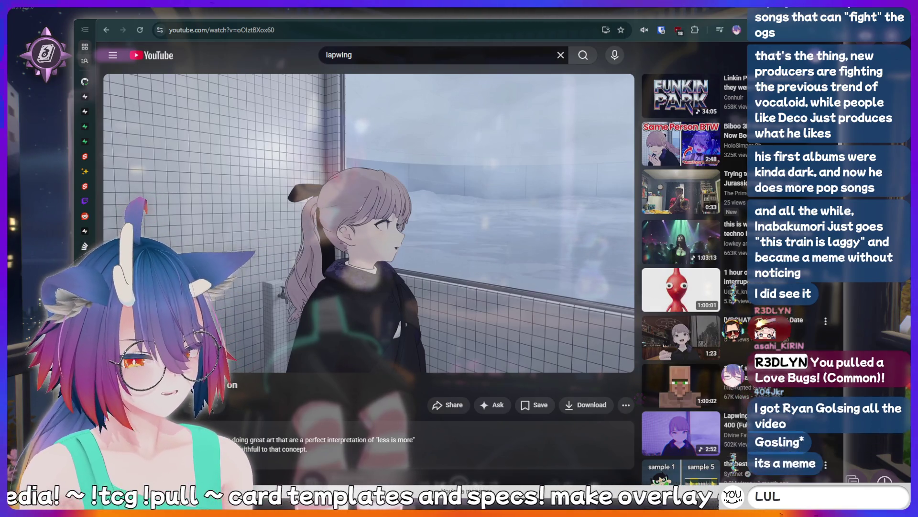
pyautogui.press('BackSpace')
pyautogui.press('BackSpace')
pyautogui.press('BackSpace')
pyautogui.write('AAAAAA')
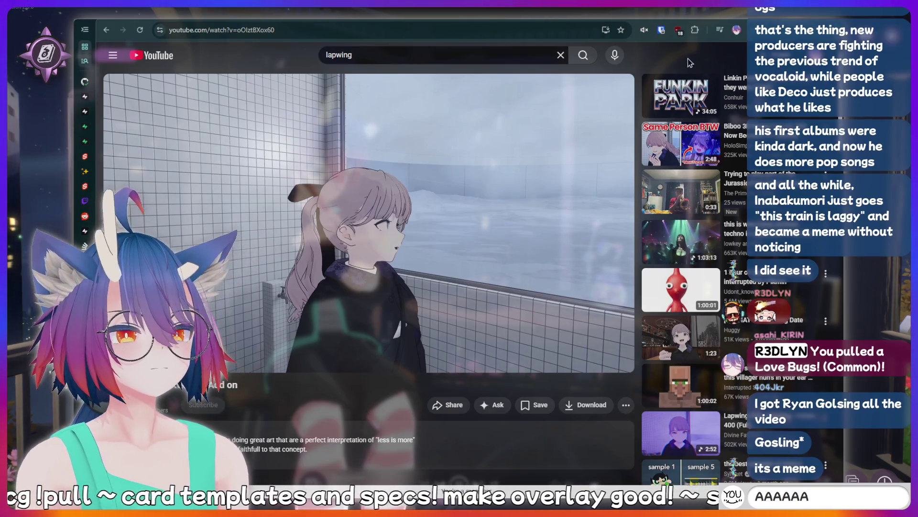
pyautogui.press('BackSpace')
pyautogui.press('BackSpace')
pyautogui.press('BackSpace')
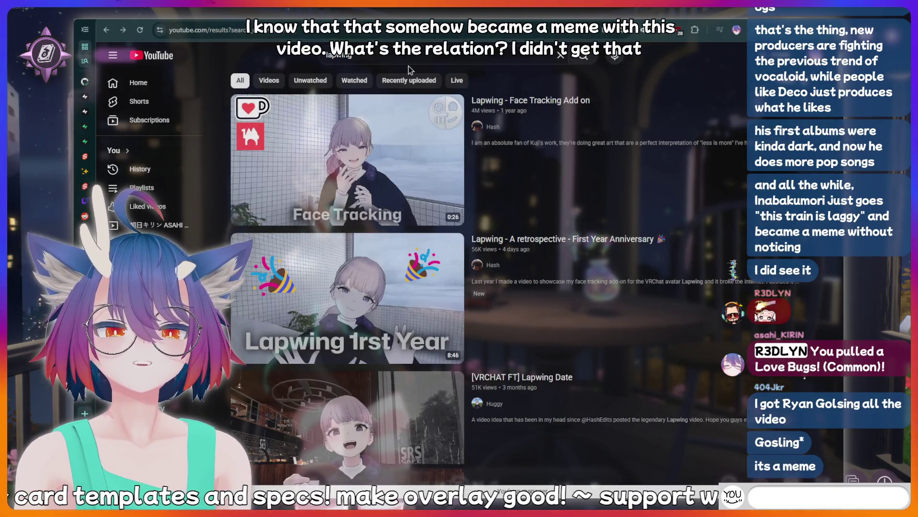
# Extend the YouTube search to 'lapwing gosling' and run it.
pyautogui.click(410, 58)
pyautogui.write('gosling')
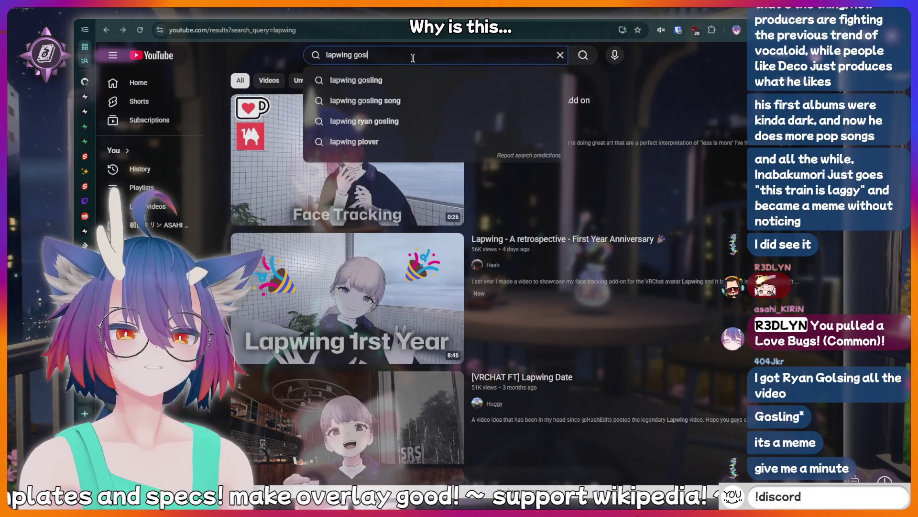
pyautogui.press('Return')
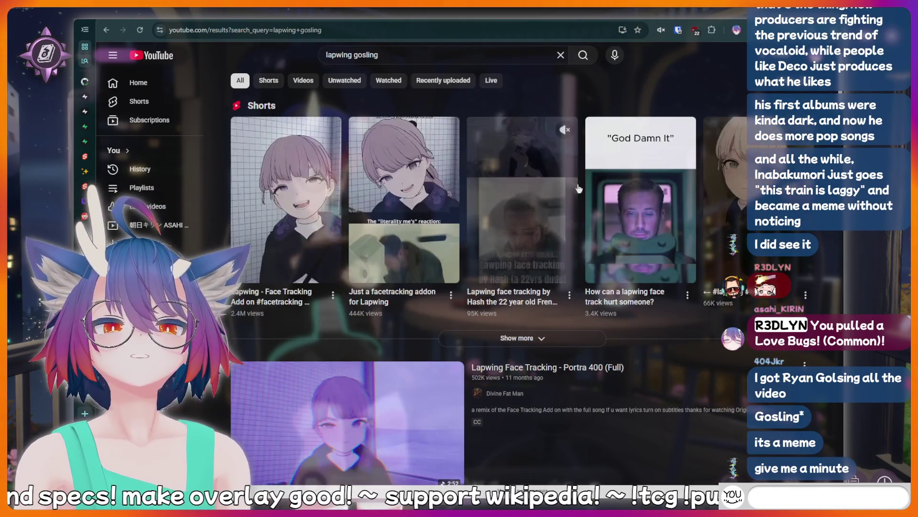
pyautogui.write('irin is a bot')
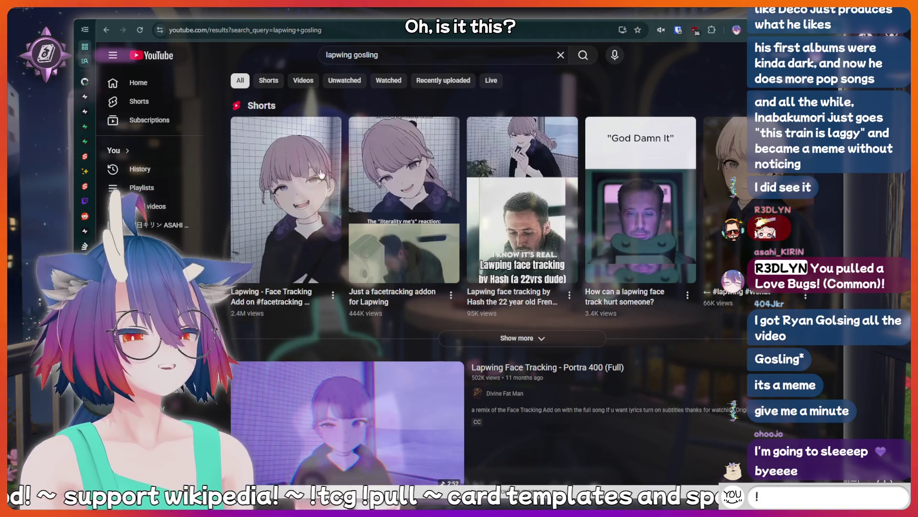
pyautogui.moveTo(436, 189)
pyautogui.write('addquote l j')
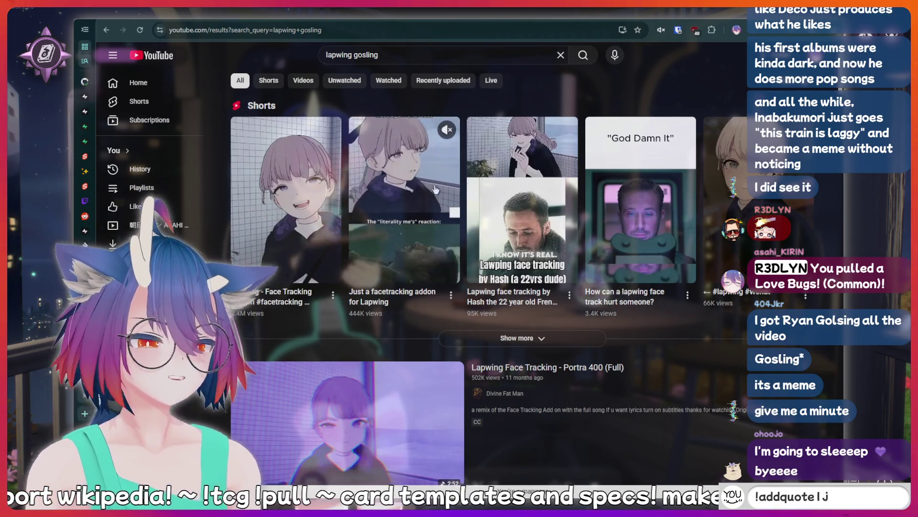
pyautogui.write('ust said some')
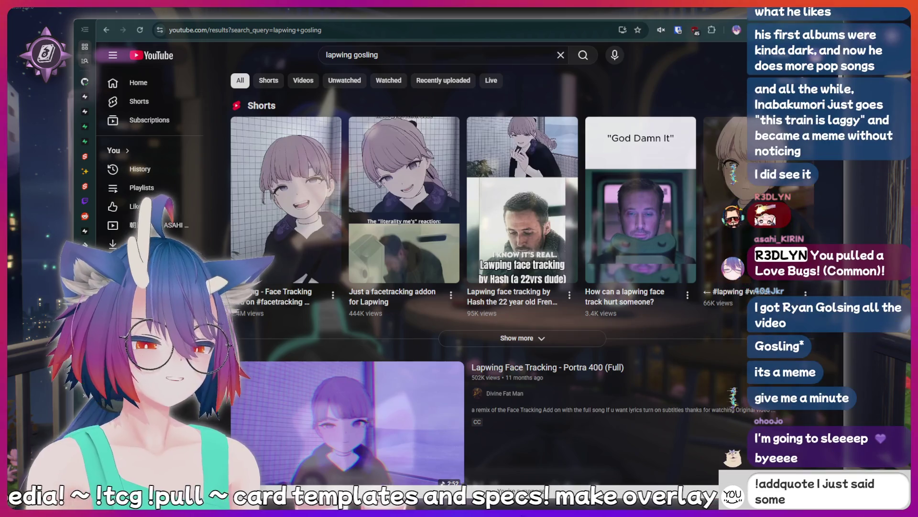
pyautogui.write('ng sussy t')
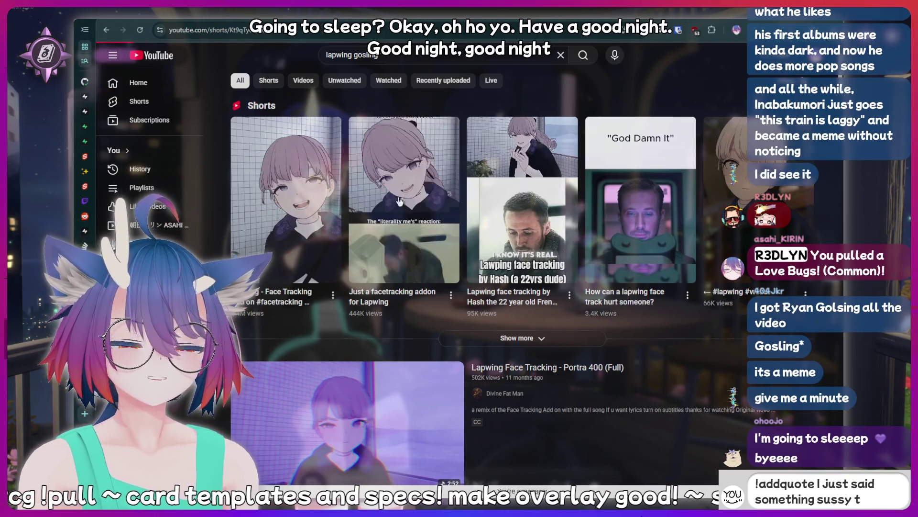
pyautogui.click(400, 201)
pyautogui.write('hat should be')
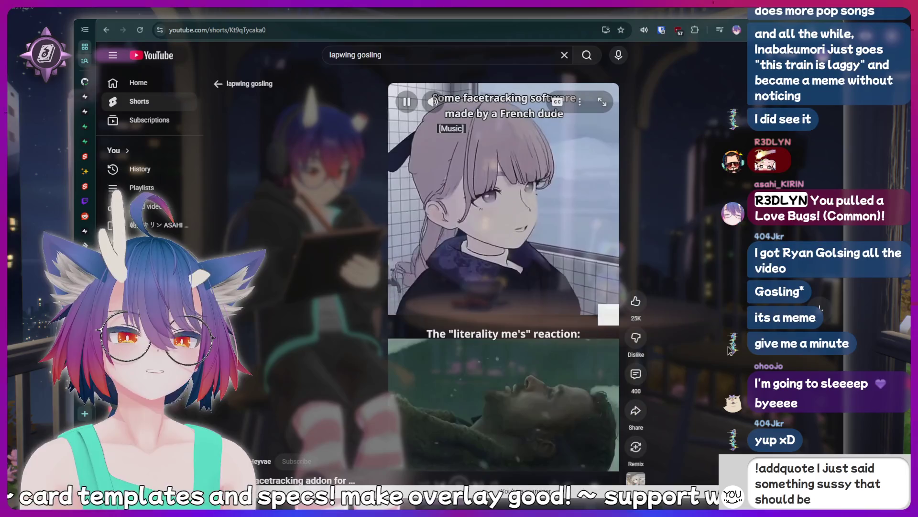
pyautogui.write(' recorded for')
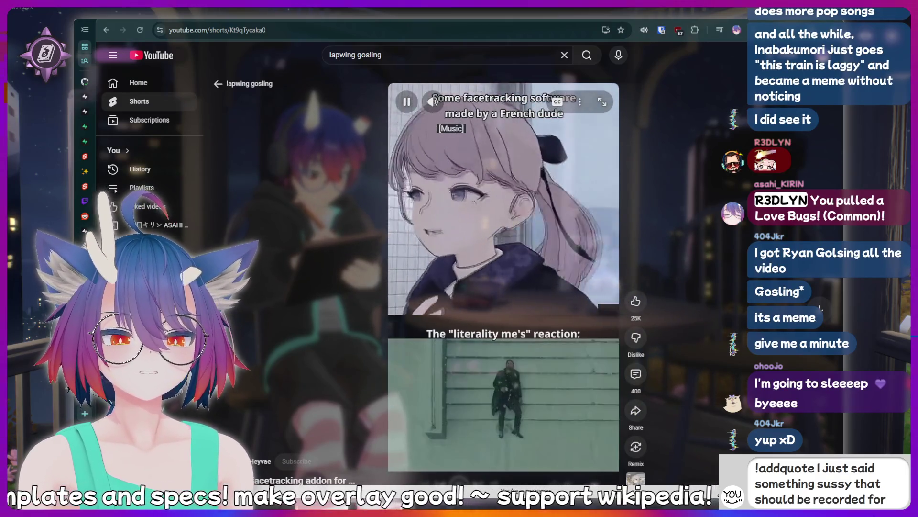
pyautogui.write('ever!')
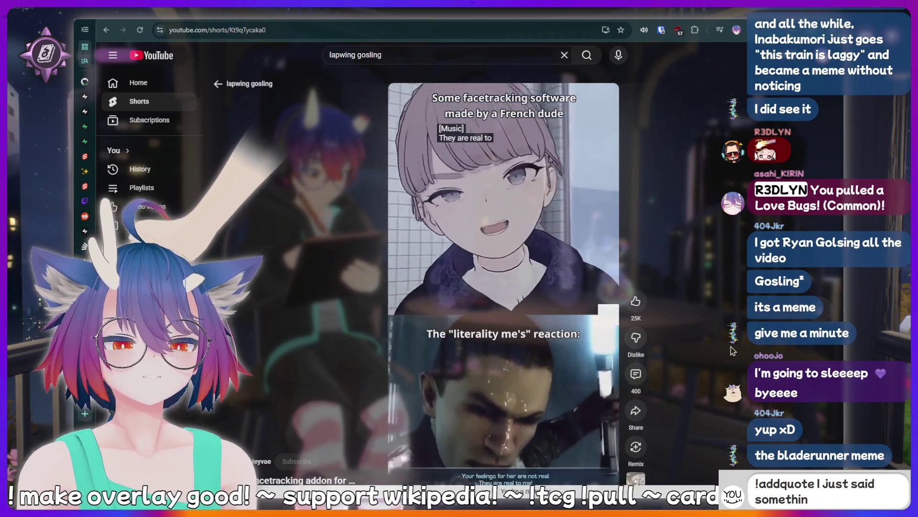
pyautogui.press('BackSpace')
pyautogui.press('BackSpace')
pyautogui.press('BackSpace')
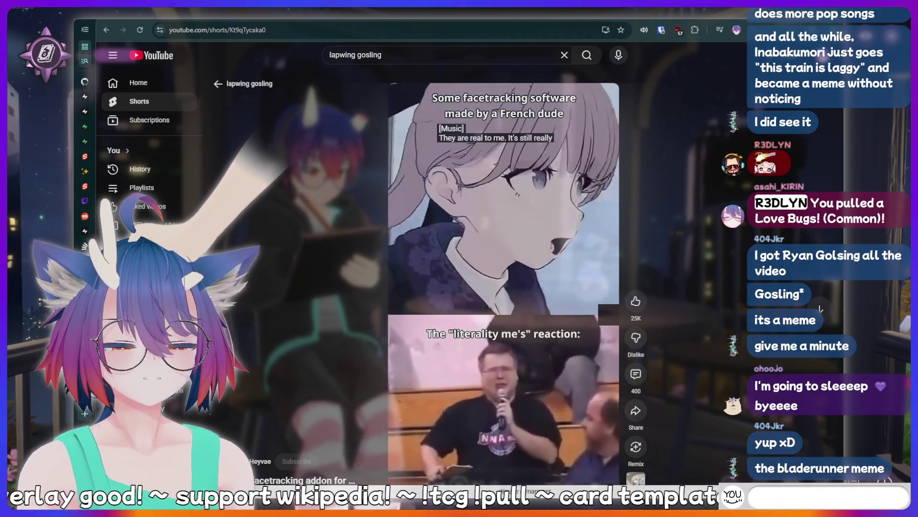
pyautogui.write('!fish')
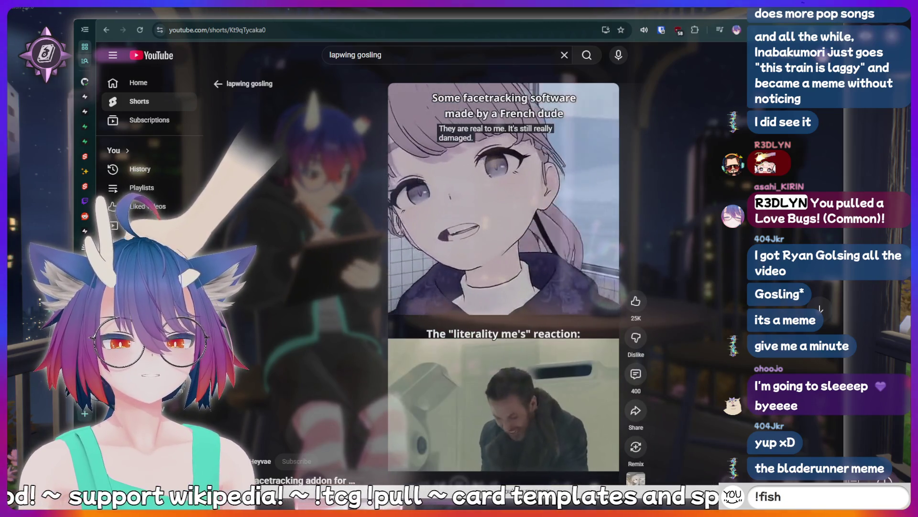
pyautogui.press('BackSpace')
pyautogui.press('BackSpace')
pyautogui.press('BackSpace')
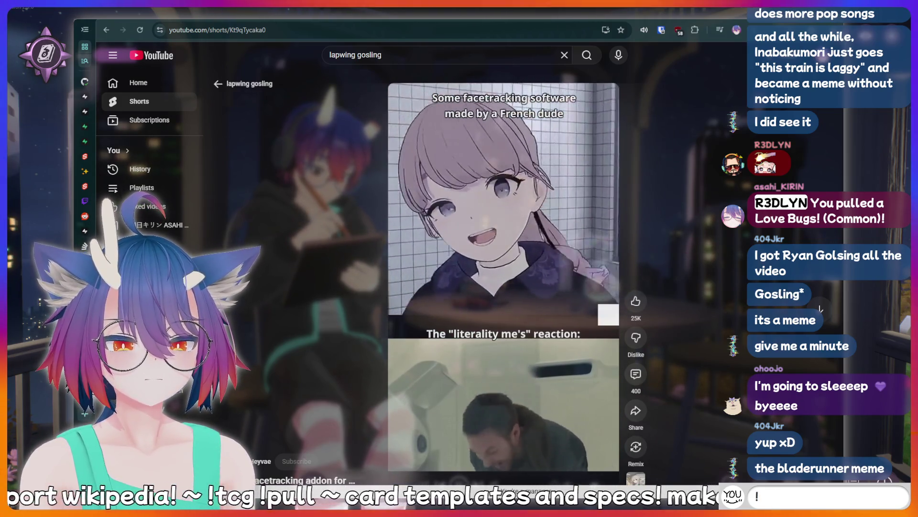
pyautogui.write('clip')
pyautogui.press('BackSpace')
pyautogui.press('BackSpace')
pyautogui.press('BackSpace')
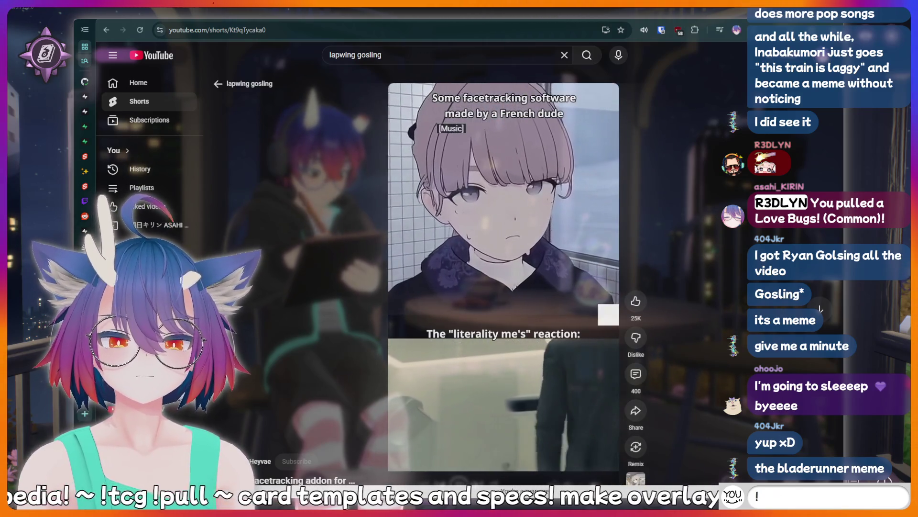
pyautogui.hotkey('alt', 'Left')
pyautogui.press('BackSpace')
pyautogui.write('hiii')
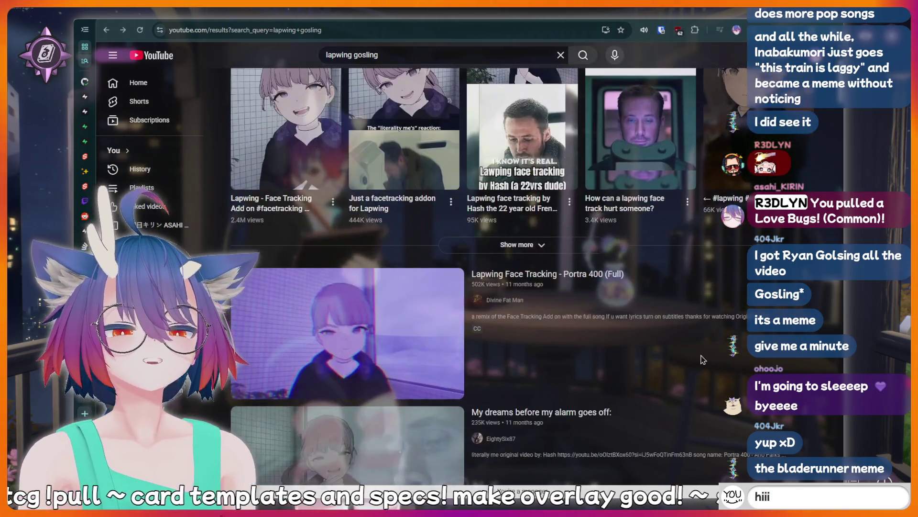
# Type 'nerd' and '!dord' in chat, then go back to the plain 'lapwing' results.
pyautogui.press('BackSpace')
pyautogui.press('BackSpace')
pyautogui.press('BackSpace')
pyautogui.write('n')
pyautogui.scroll(-6, 701, 361)
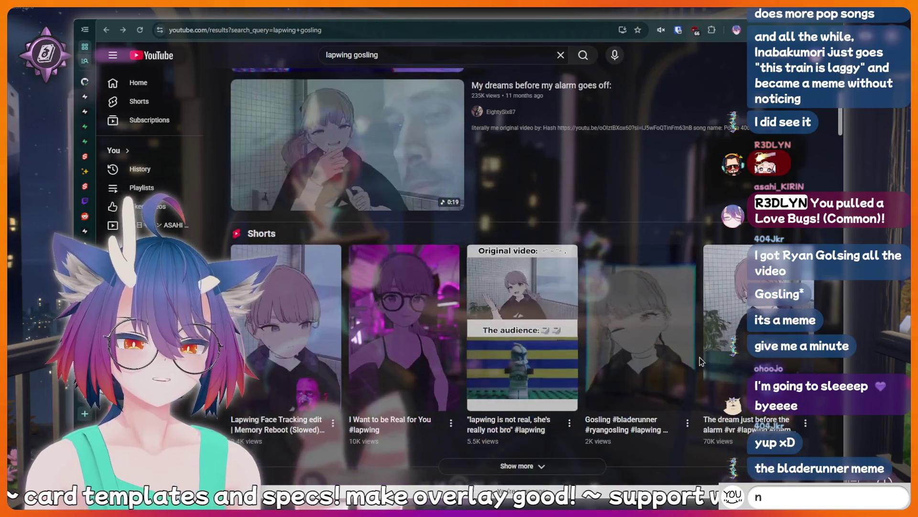
pyautogui.write('erd')
pyautogui.scroll(6, 702, 361)
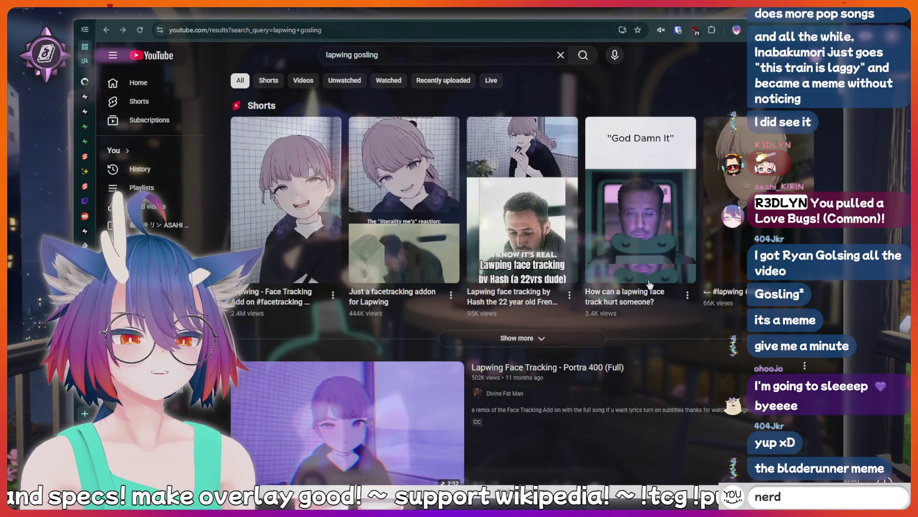
pyautogui.write('!d')
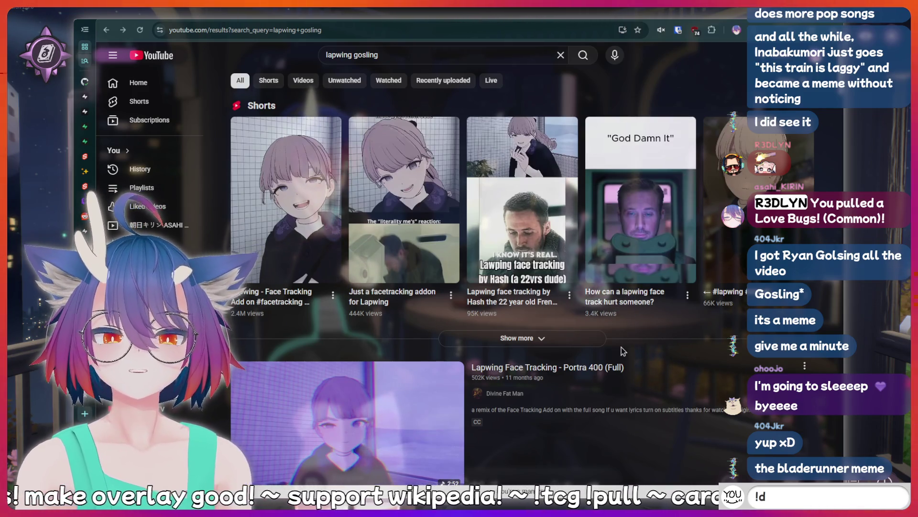
pyautogui.write('ord')
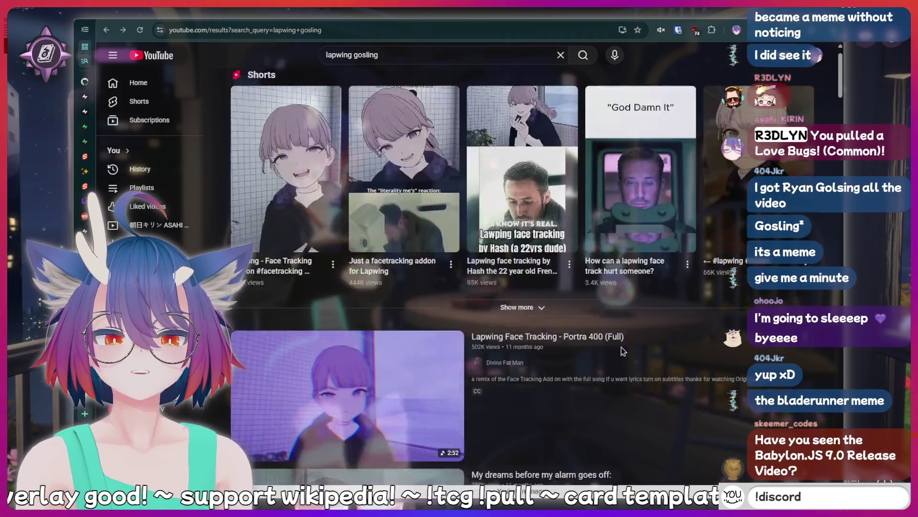
pyautogui.scroll(-3, 623, 352)
pyautogui.press('Return')
pyautogui.hotkey('alt', 'Left')
# Send several chat messages, including '!cli', 'hotdog', 'ii' and 'dog'.
pyautogui.write('!cli')
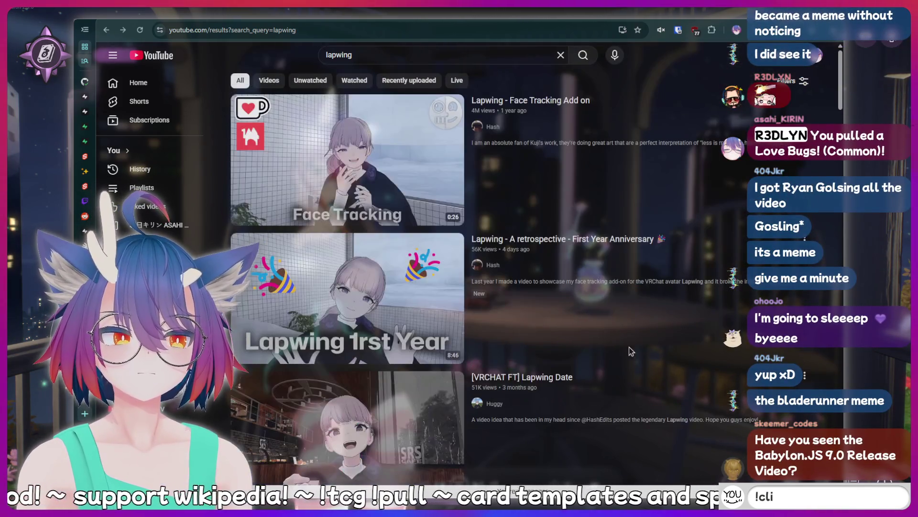
pyautogui.press('Return')
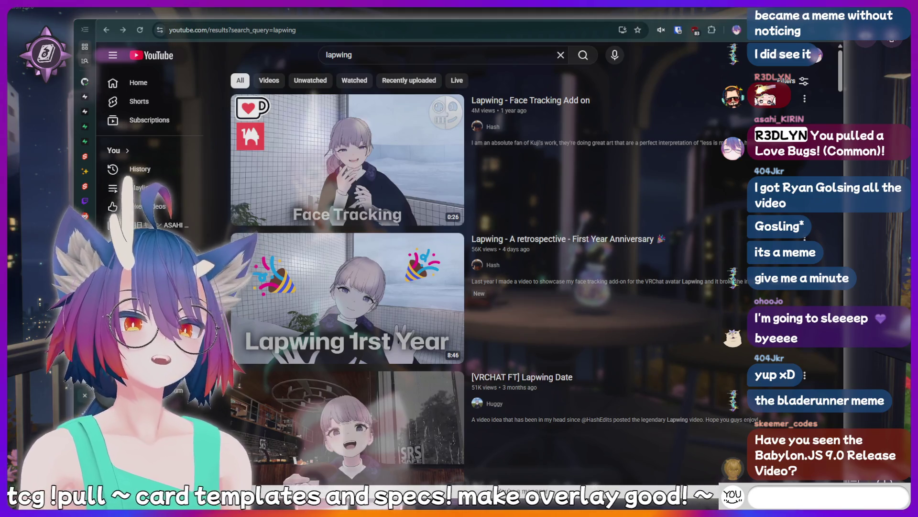
pyautogui.write('thinking h')
pyautogui.write('!di')
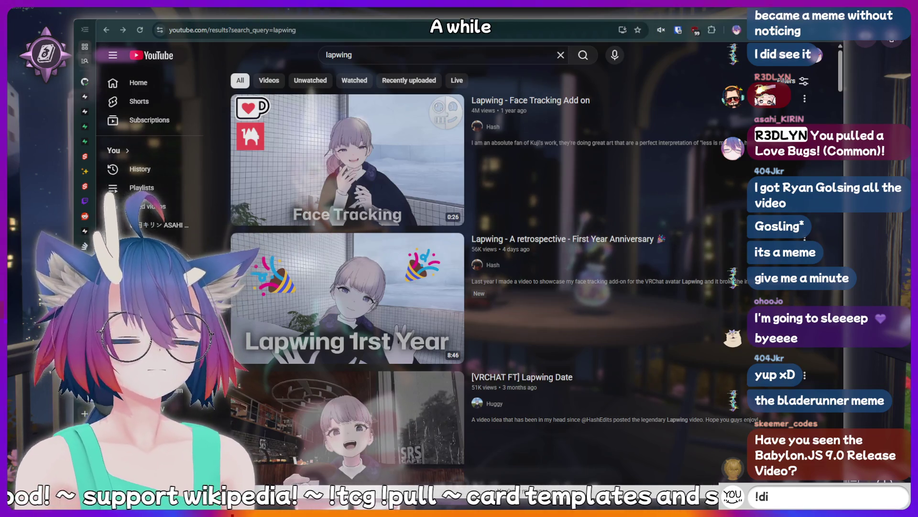
pyautogui.write('sc')
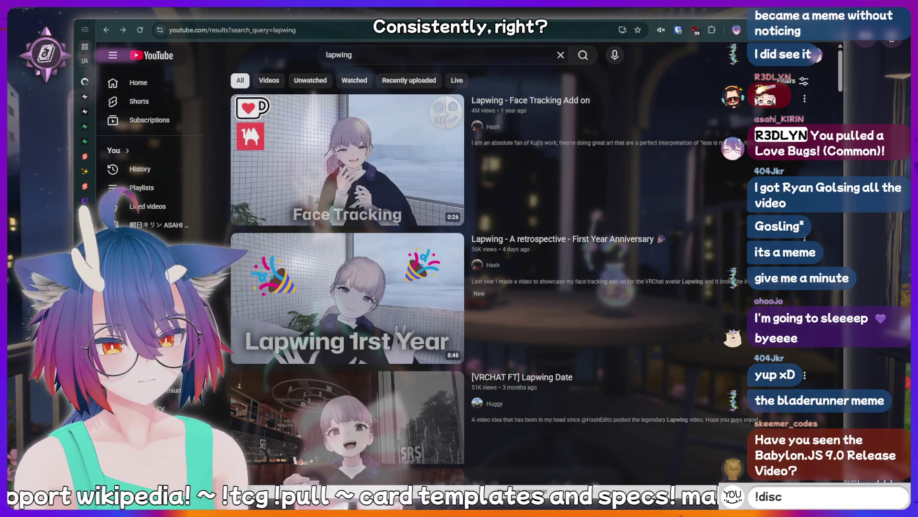
pyautogui.write('o!')
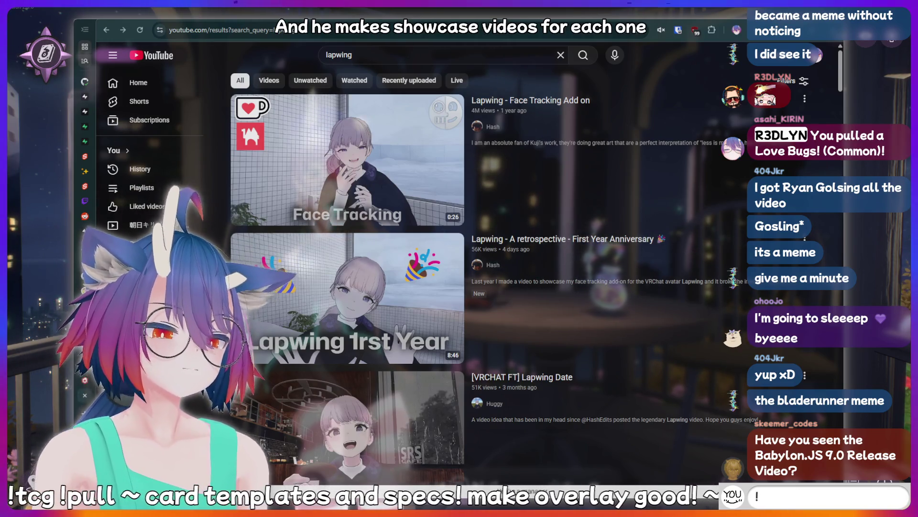
pyautogui.press('BackSpace')
pyautogui.write('hotdog')
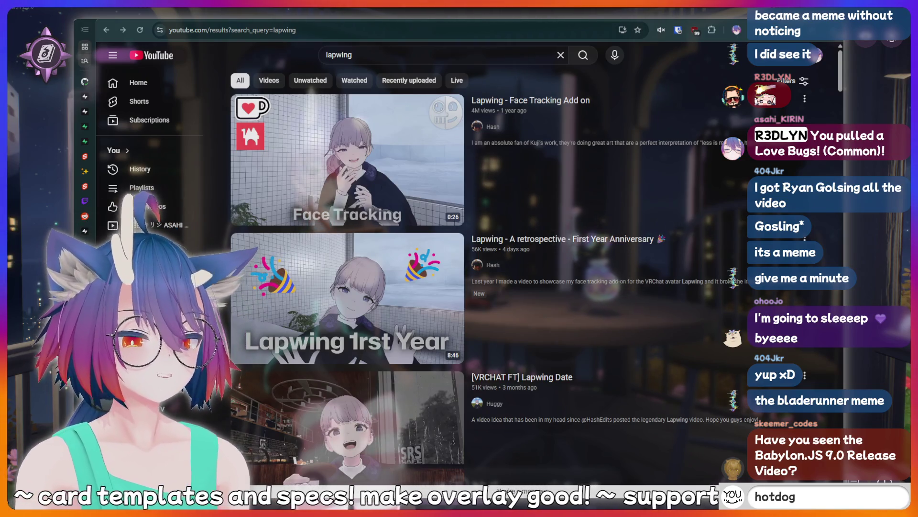
pyautogui.press('Return')
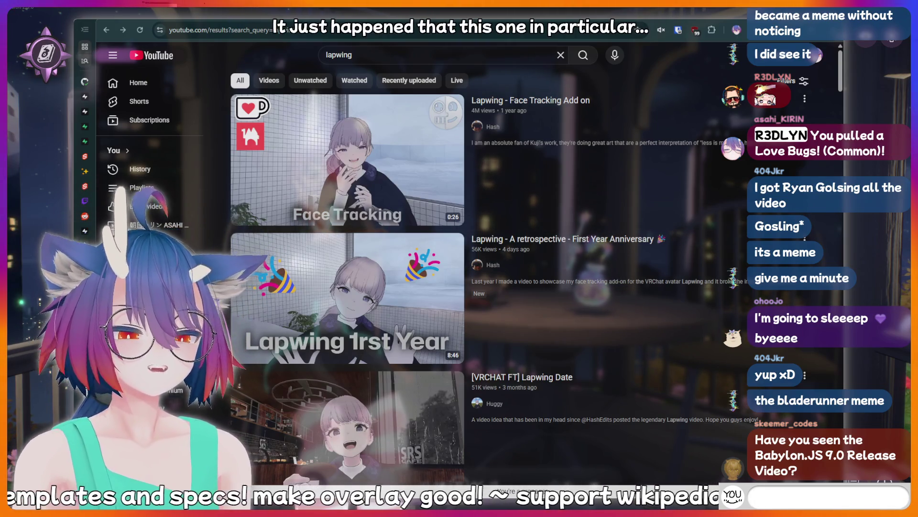
pyautogui.write('hiii')
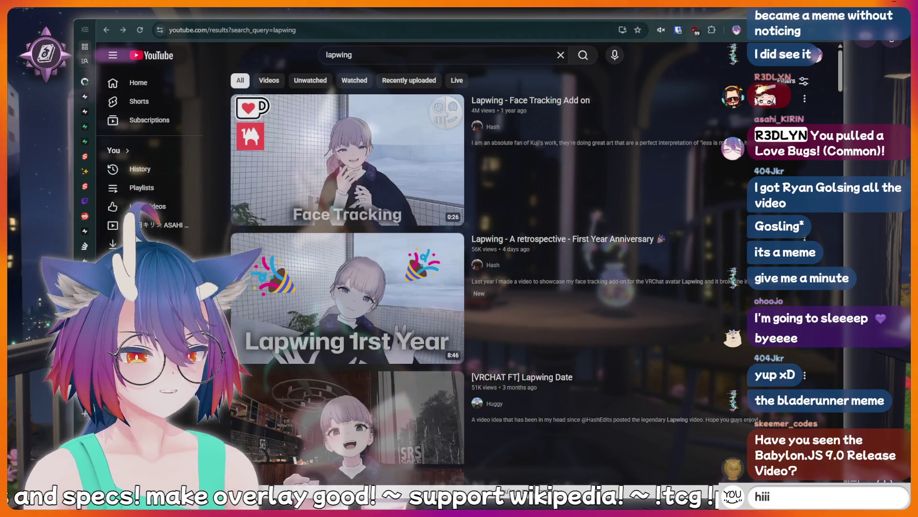
pyautogui.press('Return')
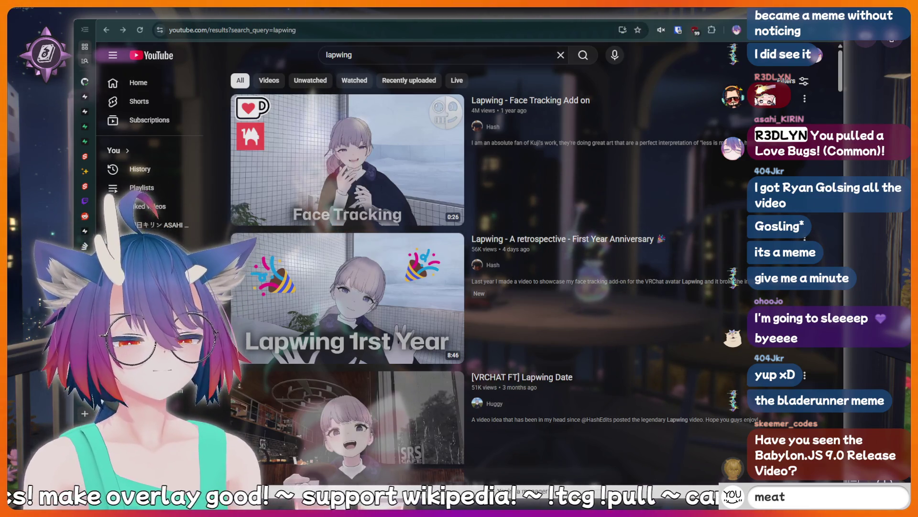
pyautogui.write('hot')
pyautogui.press('Return')
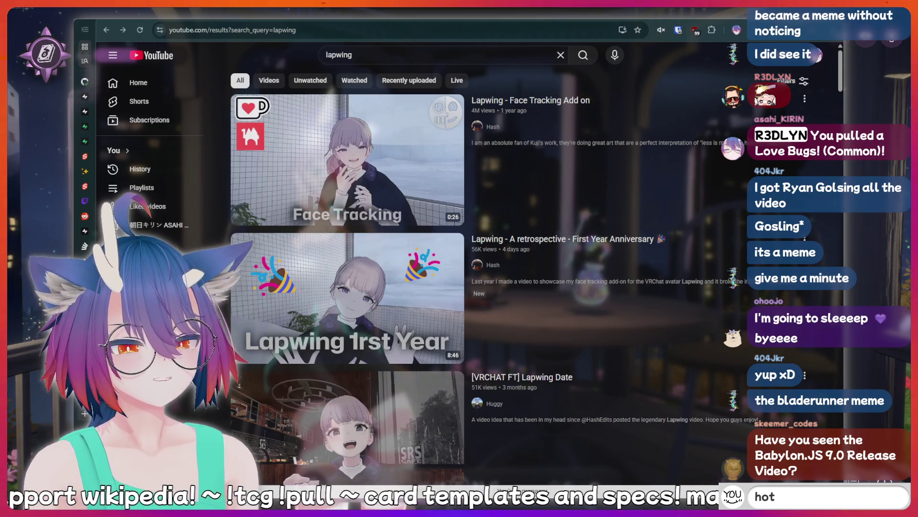
pyautogui.write('dog')
pyautogui.press('Return')
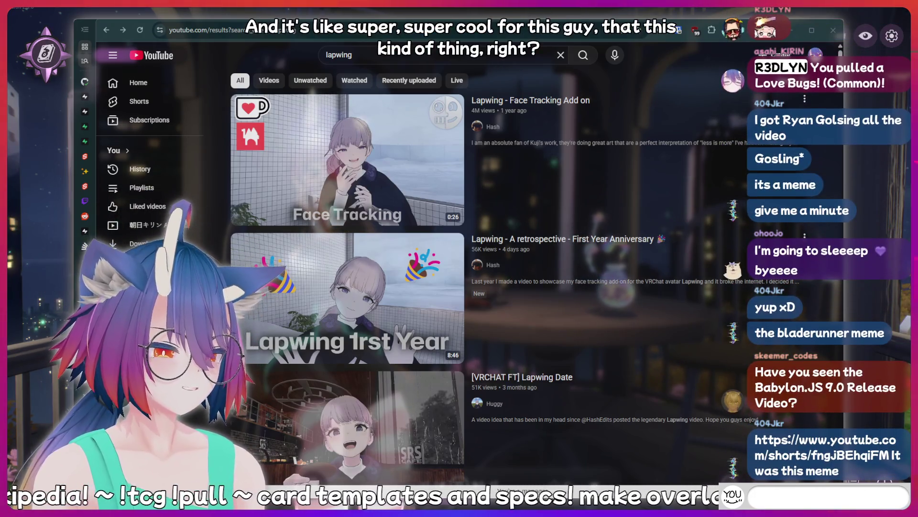
# Draft and discard '!fishcringe', 'cringe' and '!discord', then send 'POG' in chat.
pyautogui.write('ki')
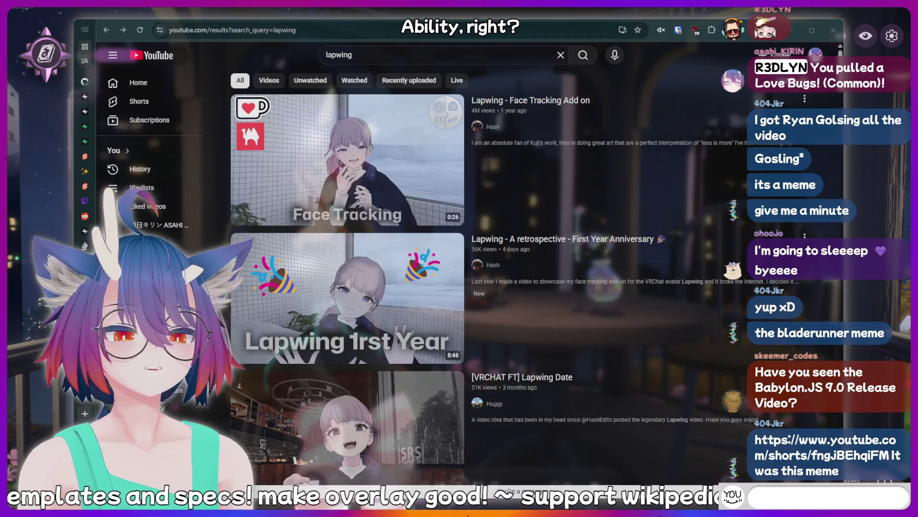
pyautogui.write('hotdog')
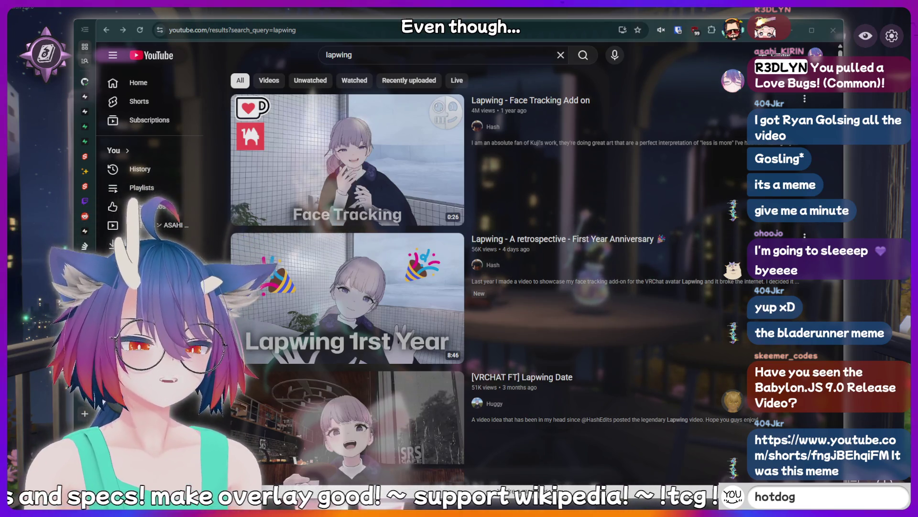
pyautogui.press('BackSpace')
pyautogui.press('BackSpace')
pyautogui.press('BackSpace')
pyautogui.write('!fish')
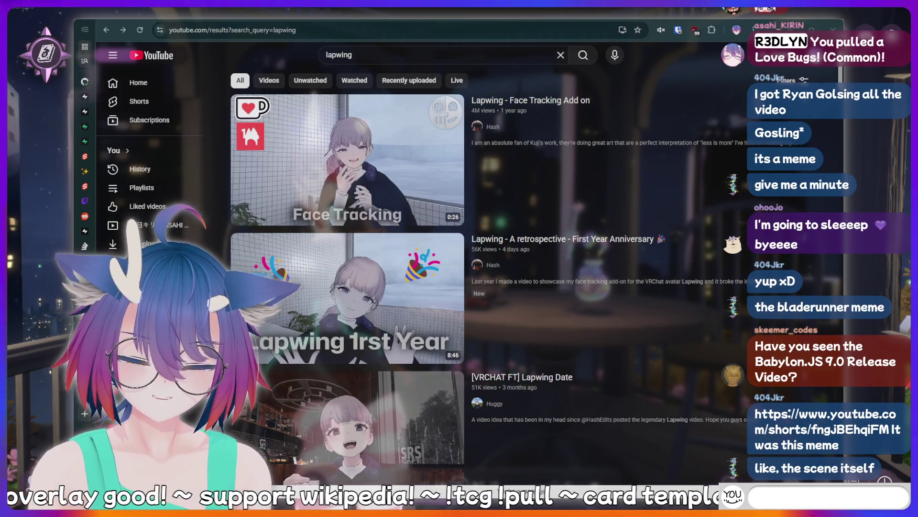
pyautogui.write('cringe')
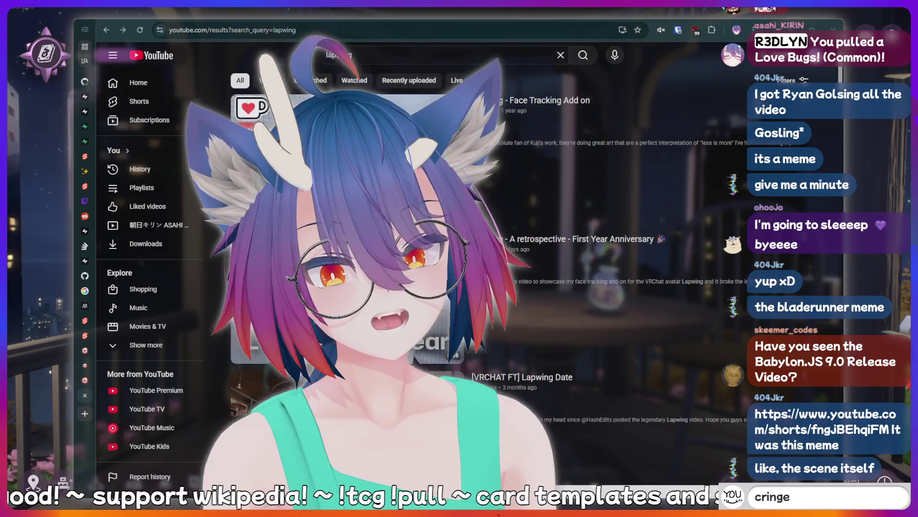
pyautogui.press('BackSpace')
pyautogui.press('BackSpace')
pyautogui.press('BackSpace')
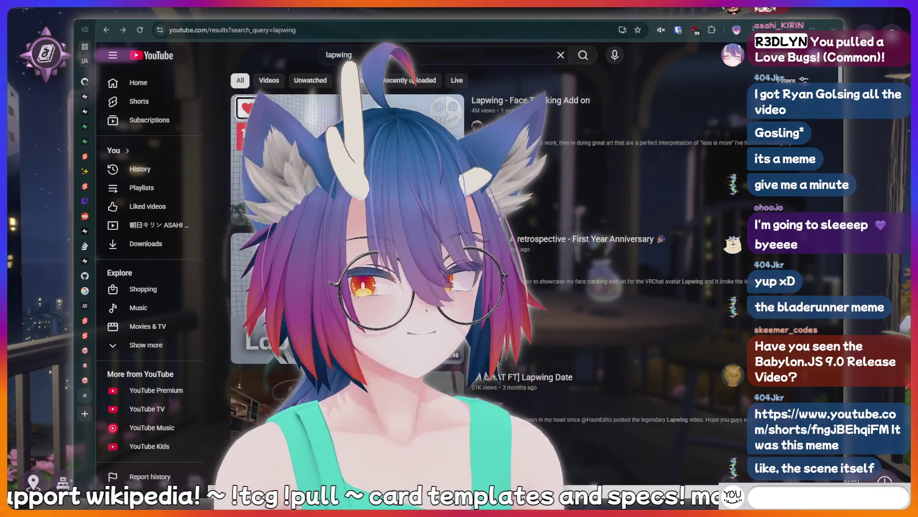
pyautogui.write('cringe')
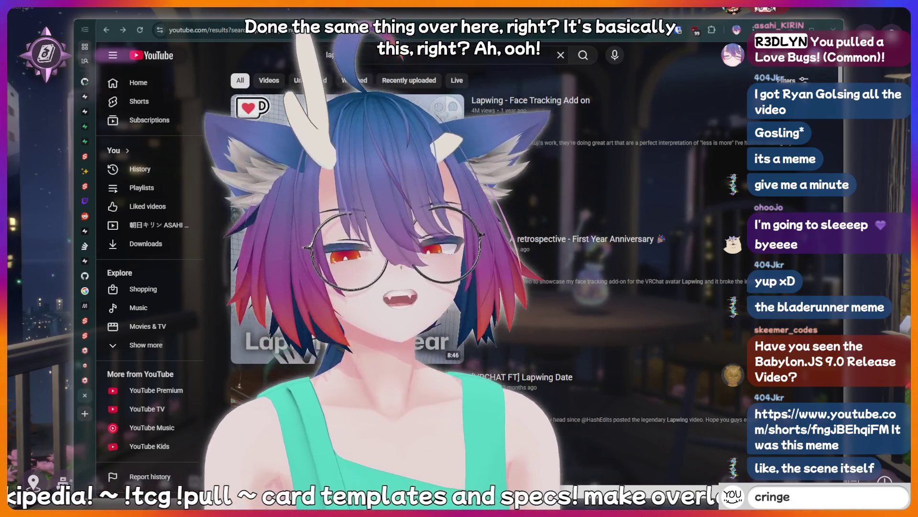
pyautogui.press('BackSpace')
pyautogui.press('BackSpace')
pyautogui.press('BackSpace')
pyautogui.write('!di')
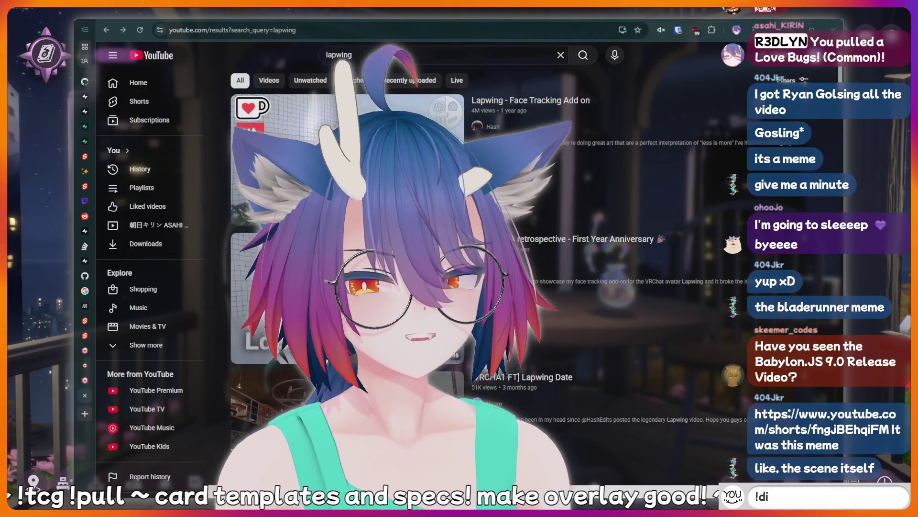
pyautogui.write('scord')
pyautogui.press('BackSpace')
pyautogui.press('BackSpace')
pyautogui.press('BackSpace')
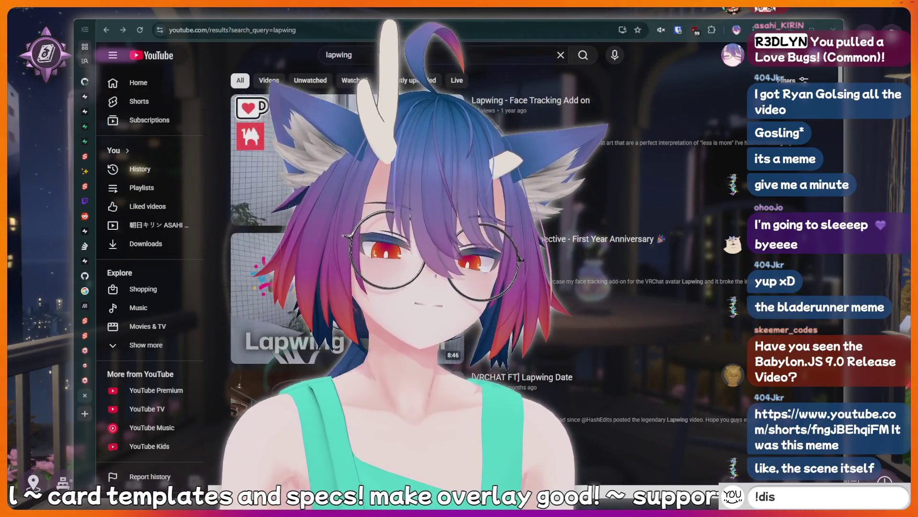
pyautogui.press('BackSpace')
pyautogui.press('BackSpace')
pyautogui.press('BackSpace')
pyautogui.write('POG')
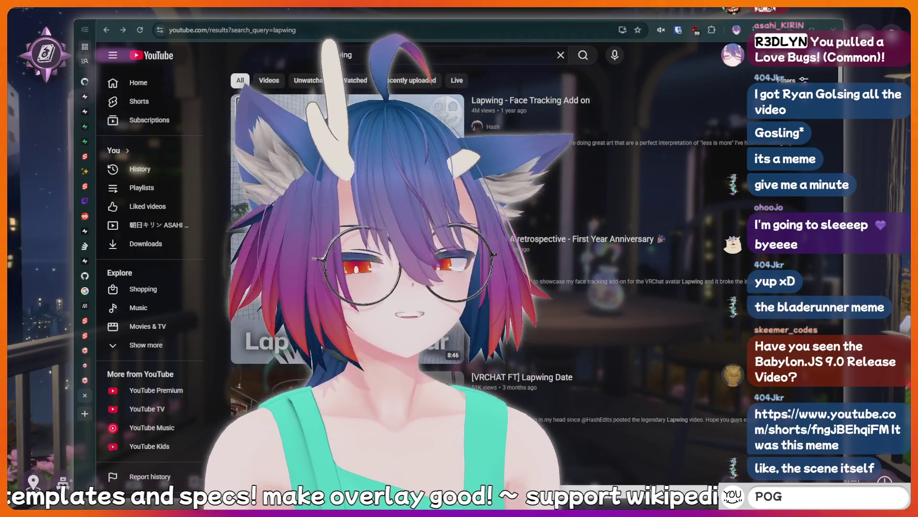
pyautogui.press('Return')
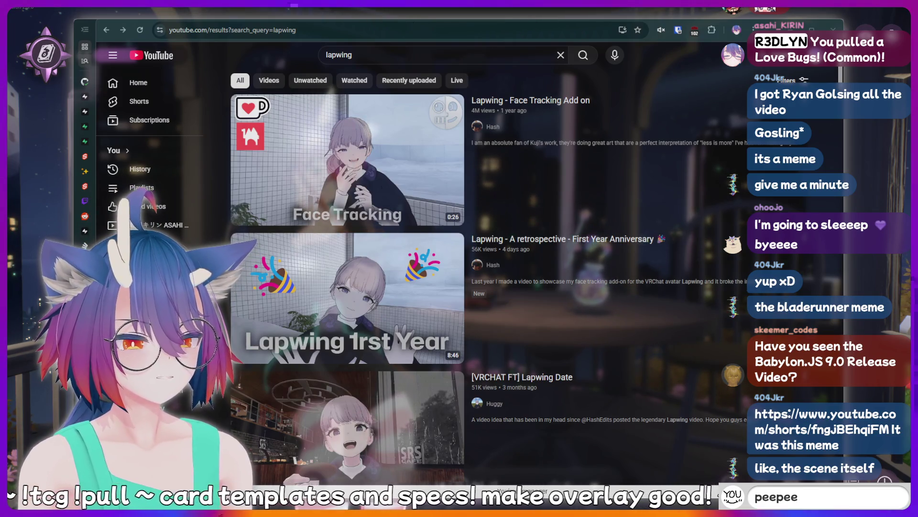
# Paste the youtube.com/shorts link from chat and load it in the current tab.
pyautogui.moveTo(547, 169)
pyautogui.write('meat')
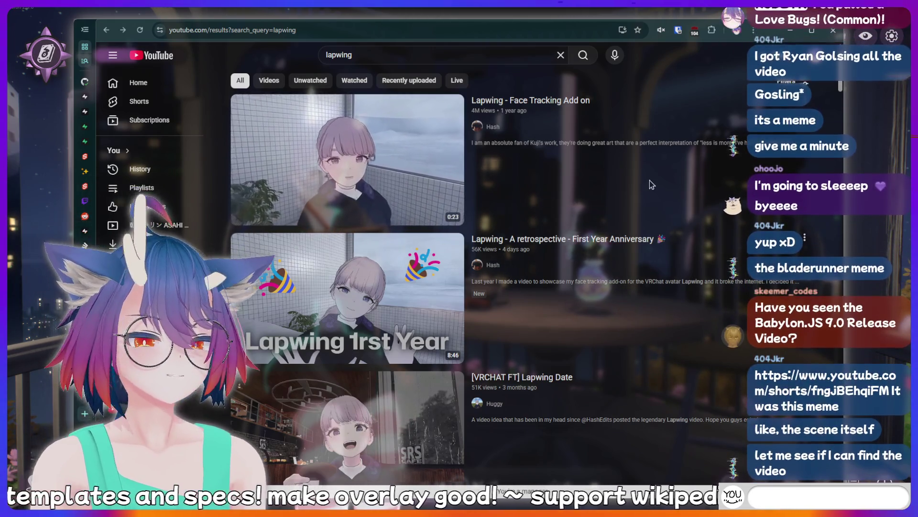
pyautogui.write('rin is a bottom')
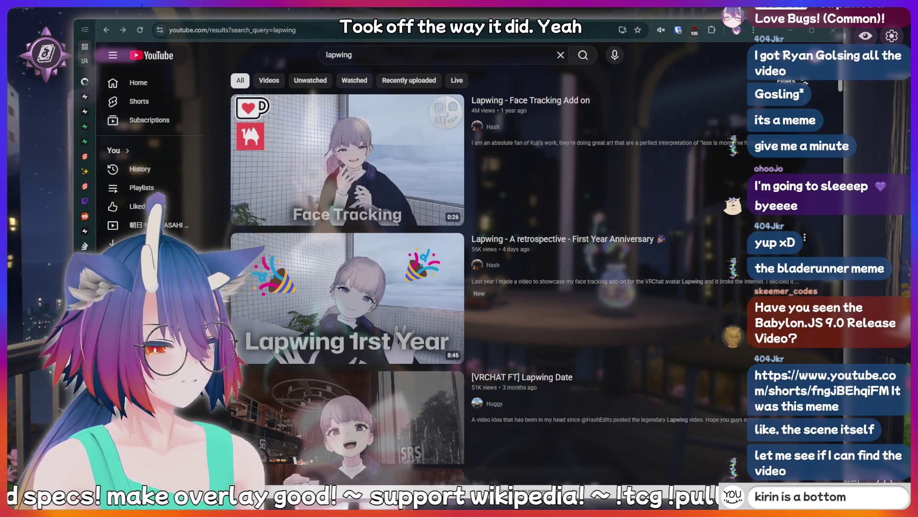
pyautogui.hotkey('ctrl', 'v')
pyautogui.press('Return')
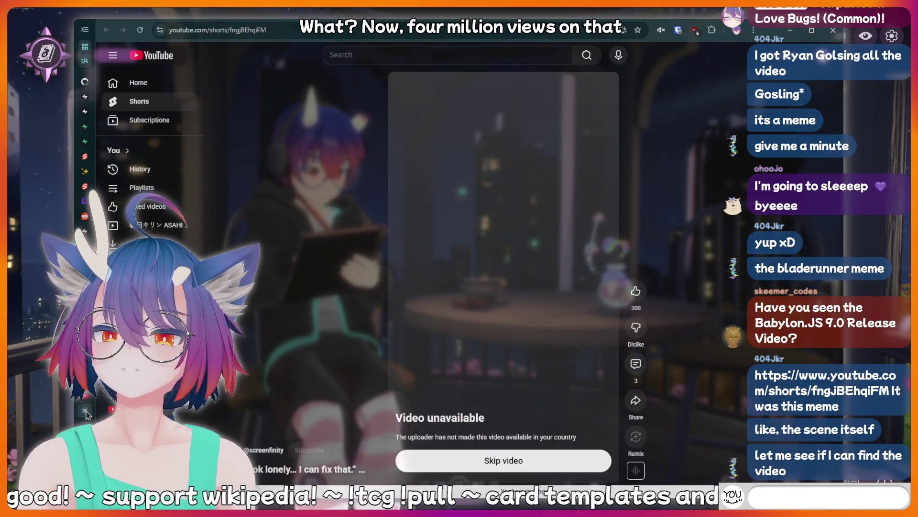
# Leave the YouTube video and post 'LULfish' in the stream chat.
pyautogui.hotkey('alt', 'Left')
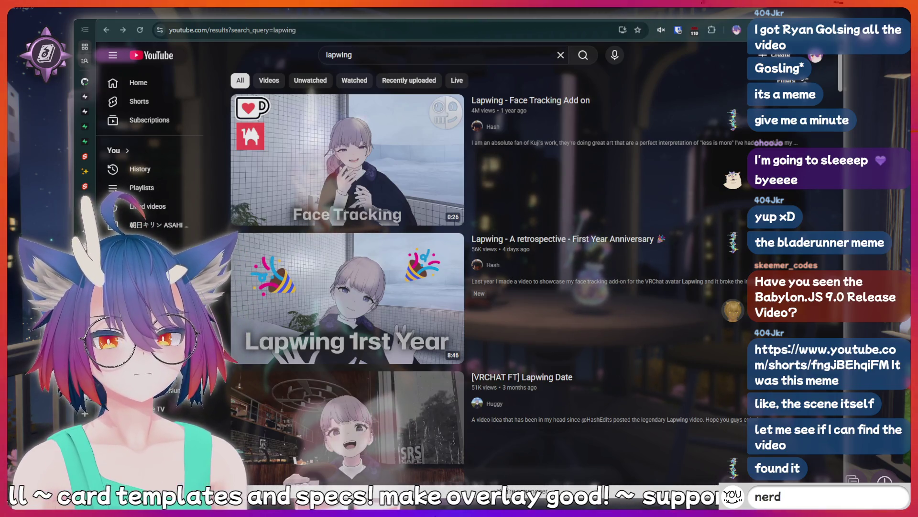
pyautogui.write('LUL')
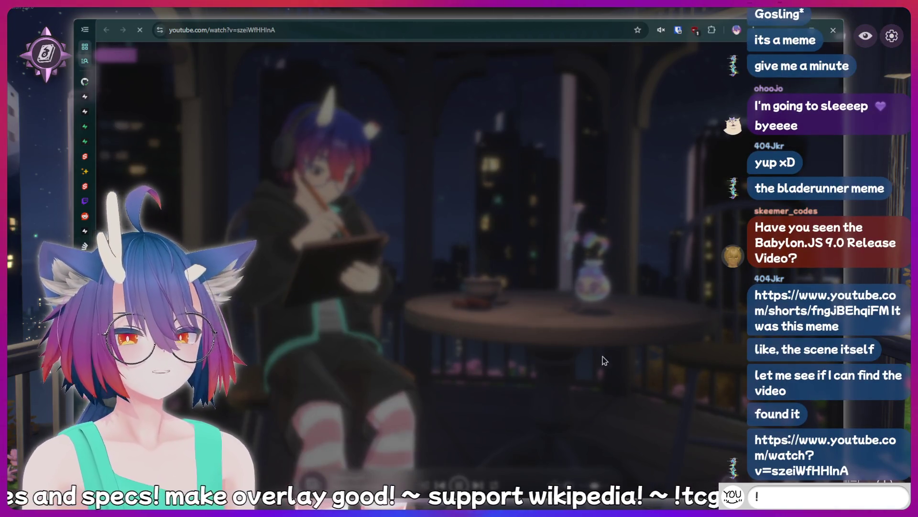
pyautogui.write('fish')
pyautogui.press('Return')
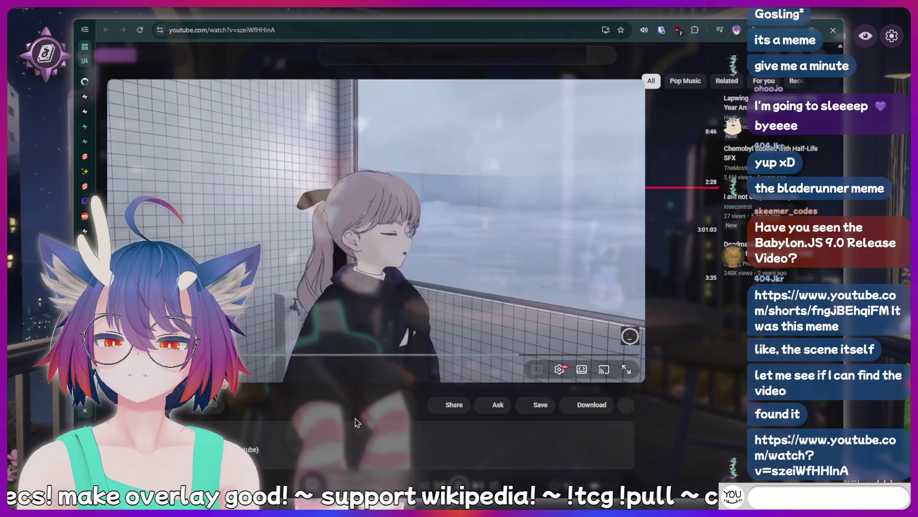
pyautogui.write('hotdog')
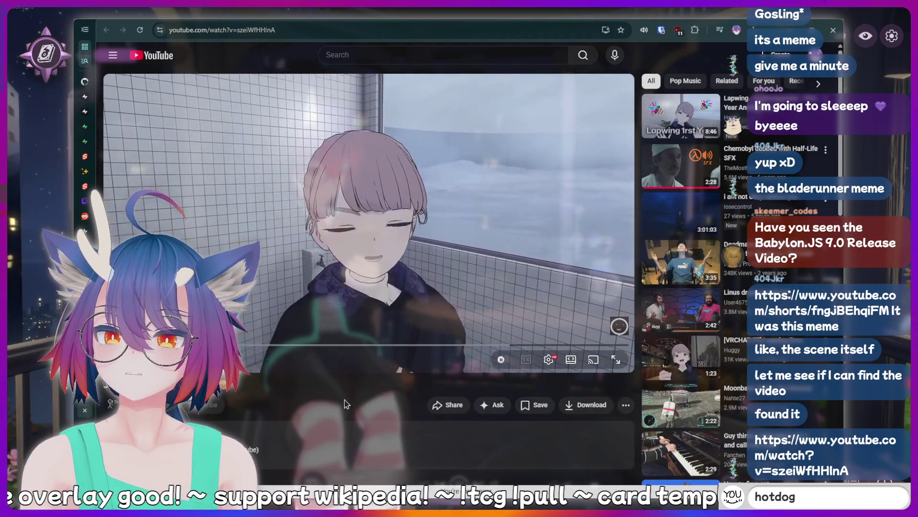
pyautogui.press('BackSpace')
pyautogui.press('BackSpace')
pyautogui.press('BackSpace')
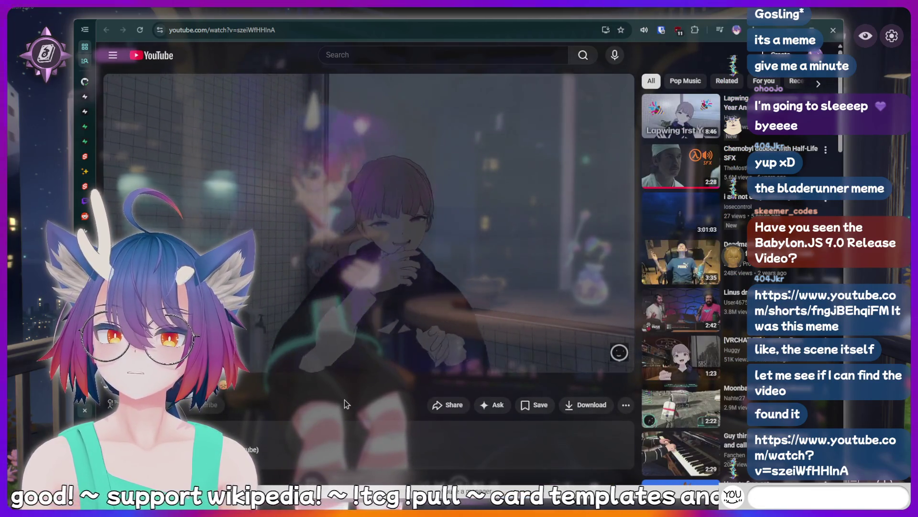
# Post 'cringe' in the chat, discarding the other drafts.
pyautogui.write('hii')
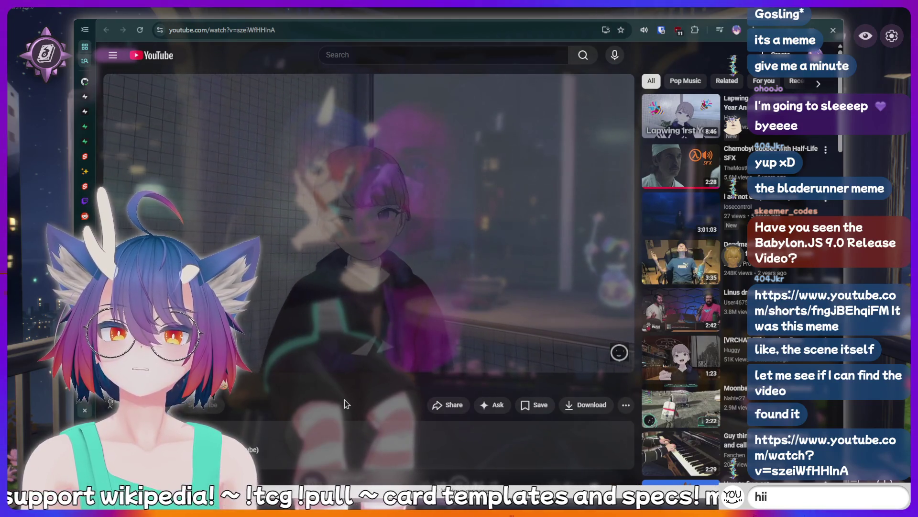
pyautogui.press('BackSpace')
pyautogui.press('BackSpace')
pyautogui.press('BackSpace')
pyautogui.write('cring')
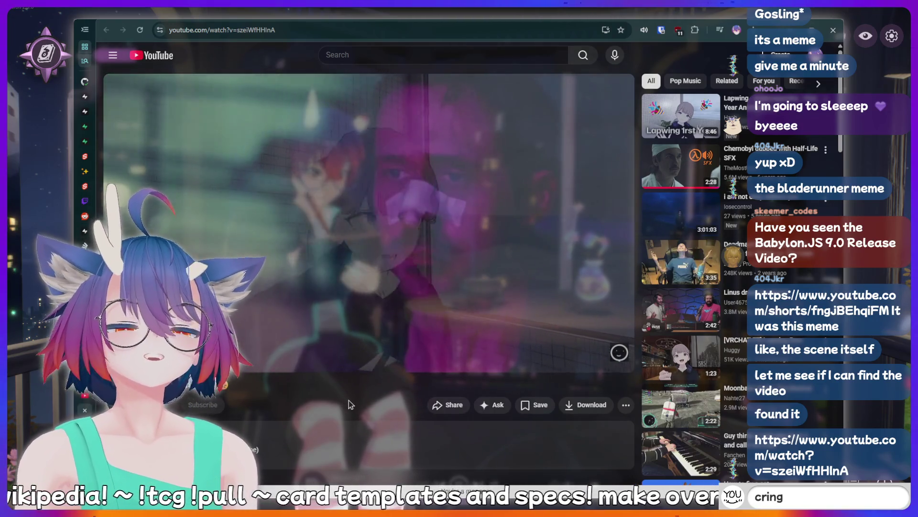
pyautogui.write('e')
pyautogui.press('Return')
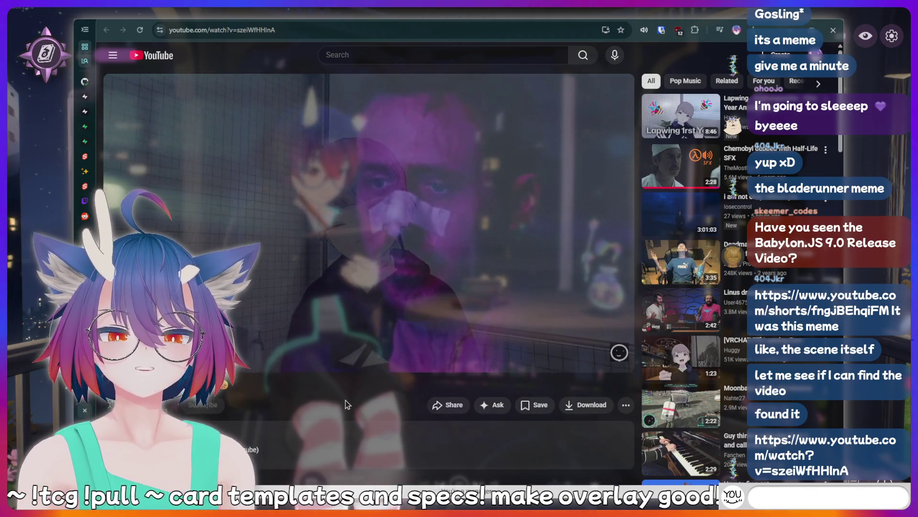
pyautogui.write('pee')
pyautogui.press('BackSpace')
pyautogui.press('BackSpace')
pyautogui.press('BackSpace')
# Reload the saved nme.babylonjs.com snippet URL from the address bar.
pyautogui.write('LUL')
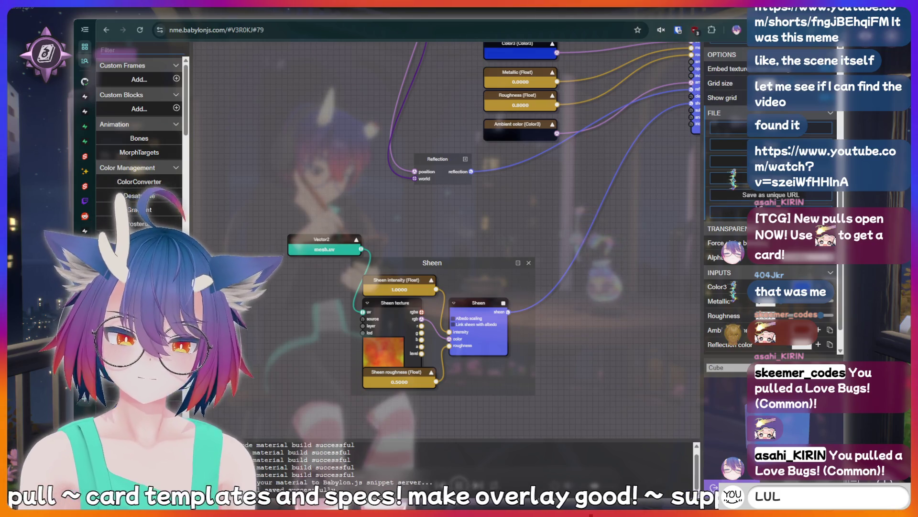
pyautogui.click(312, 30)
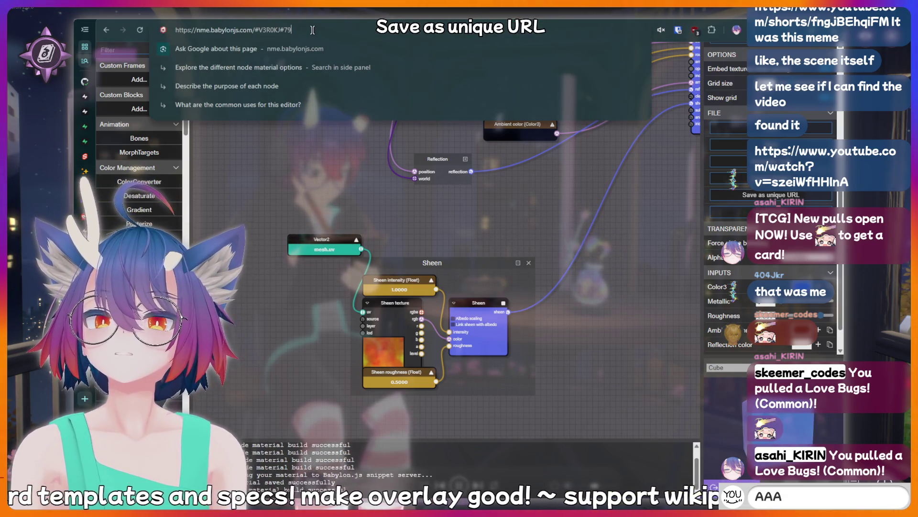
pyautogui.write('H')
pyautogui.press('BackSpace')
pyautogui.press('BackSpace')
pyautogui.press('BackSpace')
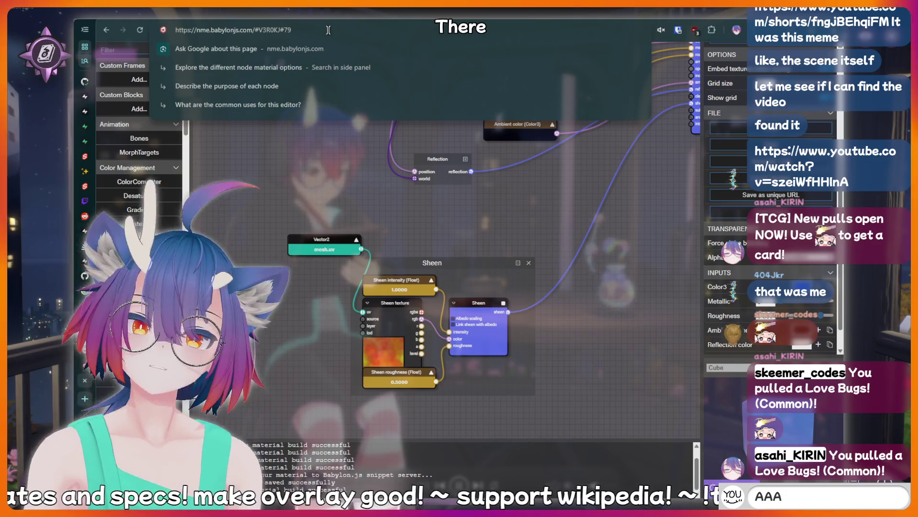
pyautogui.press('Return')
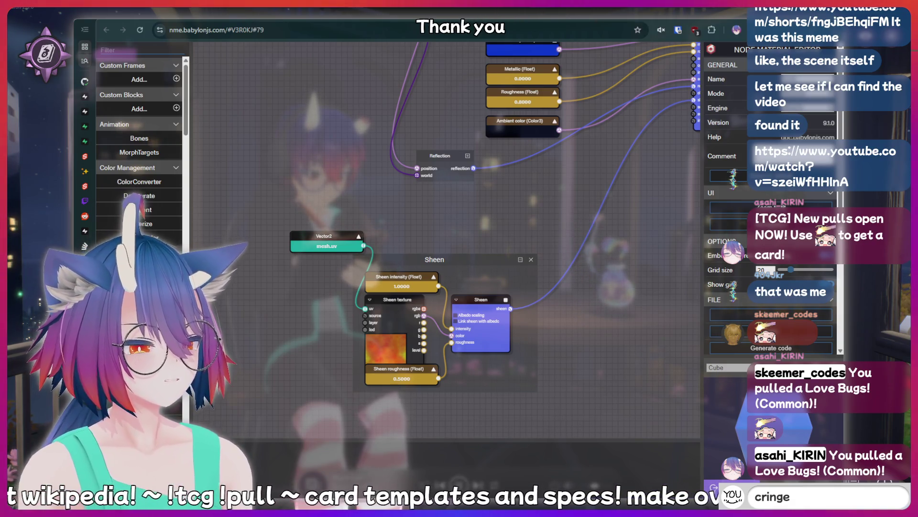
# Type chat drafts 'AAA' and 'AAAH' while the editor reloads to version 9.1.0.
pyautogui.write('AAAAAAH')
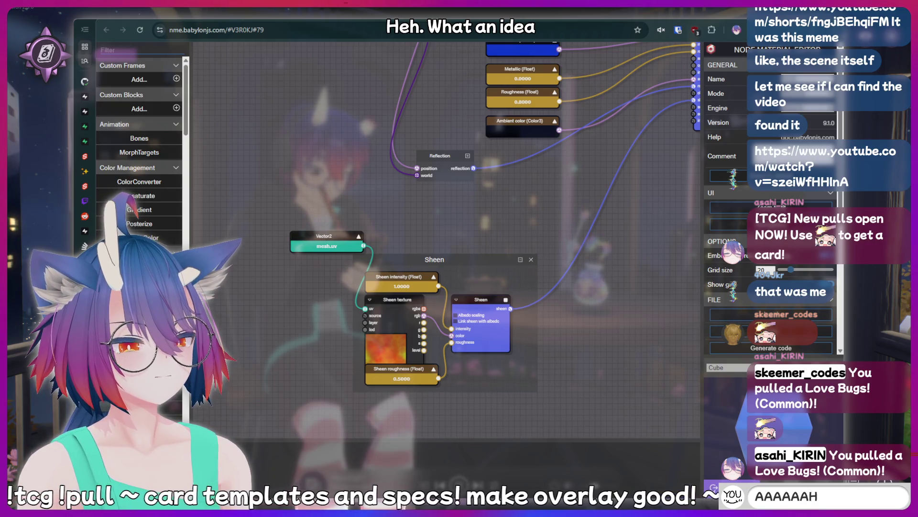
pyautogui.press('BackSpace')
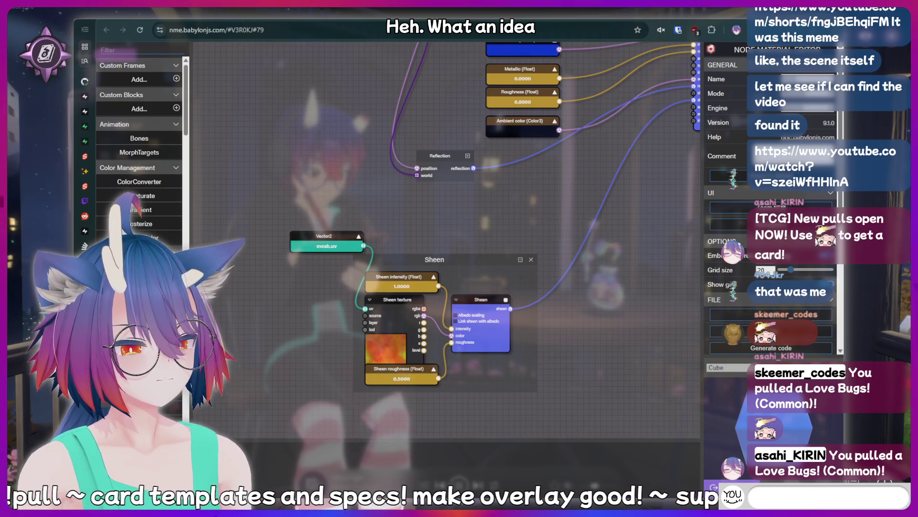
pyautogui.write('h')
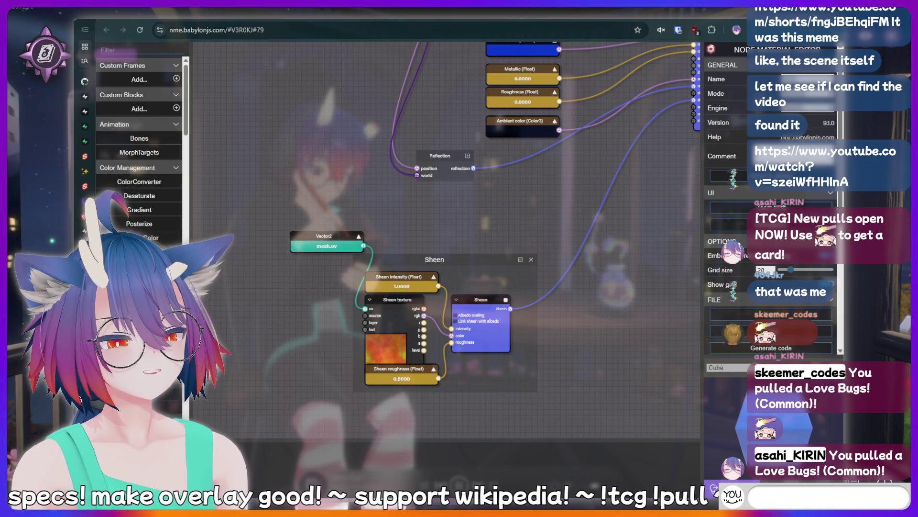
pyautogui.write('AAAH')
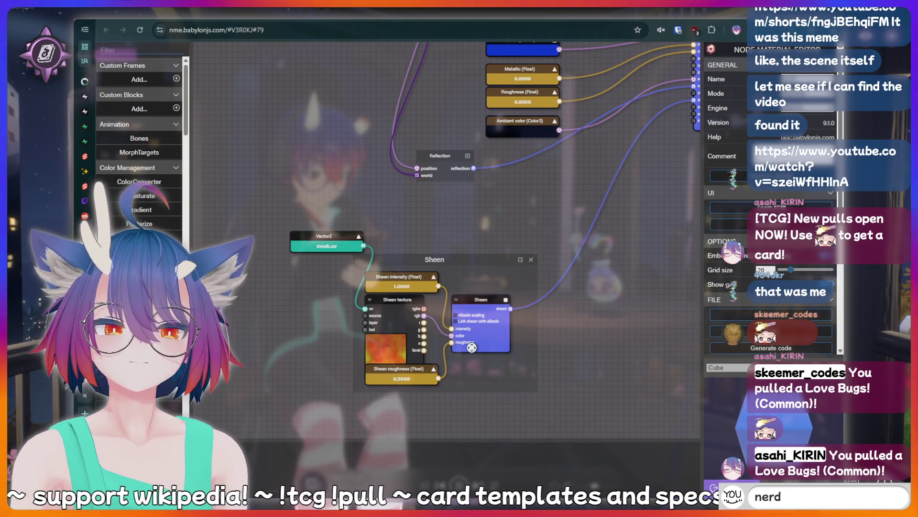
# Select the Sheen texture node and scroll through its sampling, clamp, offset, scale and rotation settings.
pyautogui.press('Return')
pyautogui.moveTo(304, 340); pyautogui.dragTo(303, 316)
pyautogui.write('meat')
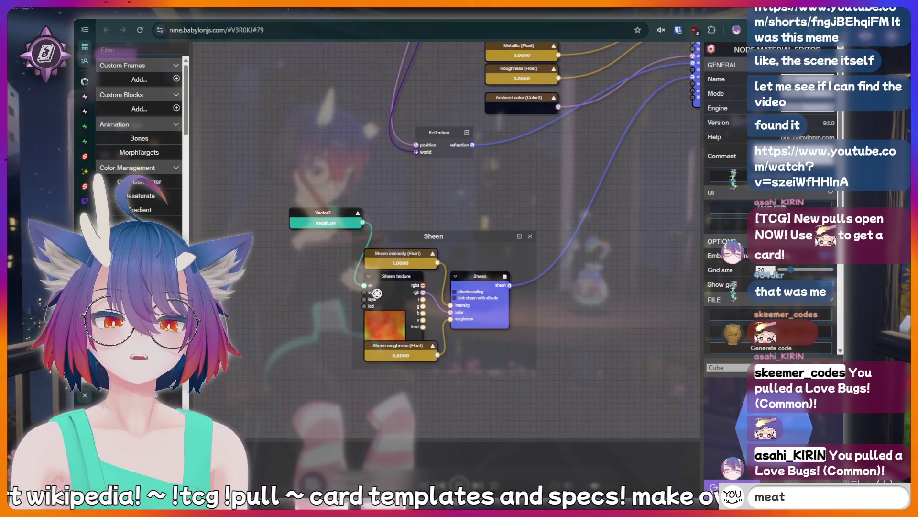
pyautogui.press('BackSpace')
pyautogui.press('BackSpace')
pyautogui.press('BackSpace')
pyautogui.press('BackSpace')
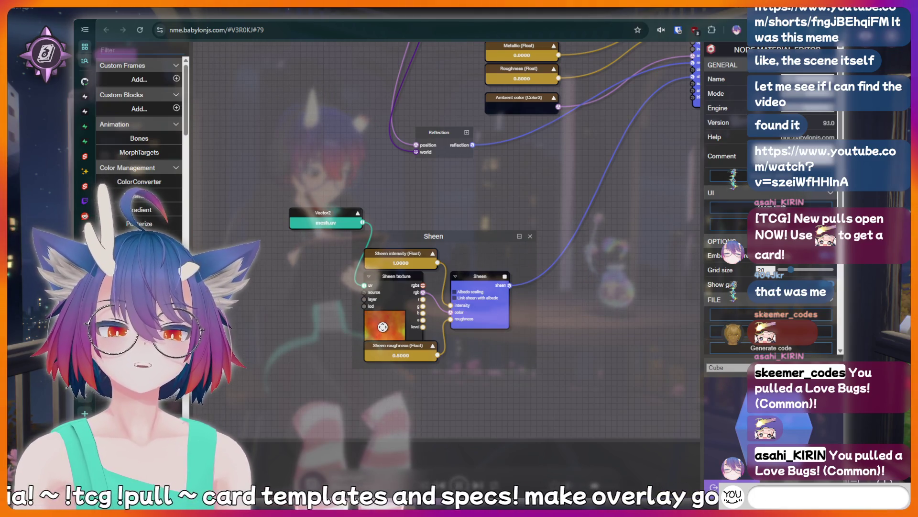
pyautogui.write('LUL')
pyautogui.click(383, 327)
pyautogui.press('Return')
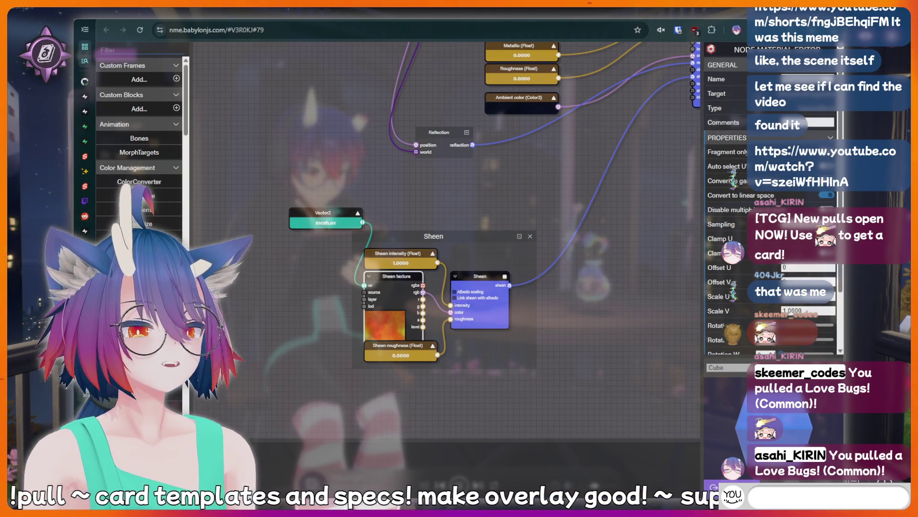
pyautogui.scroll(-3, 770, 201)
pyautogui.write('AAAAAAH')
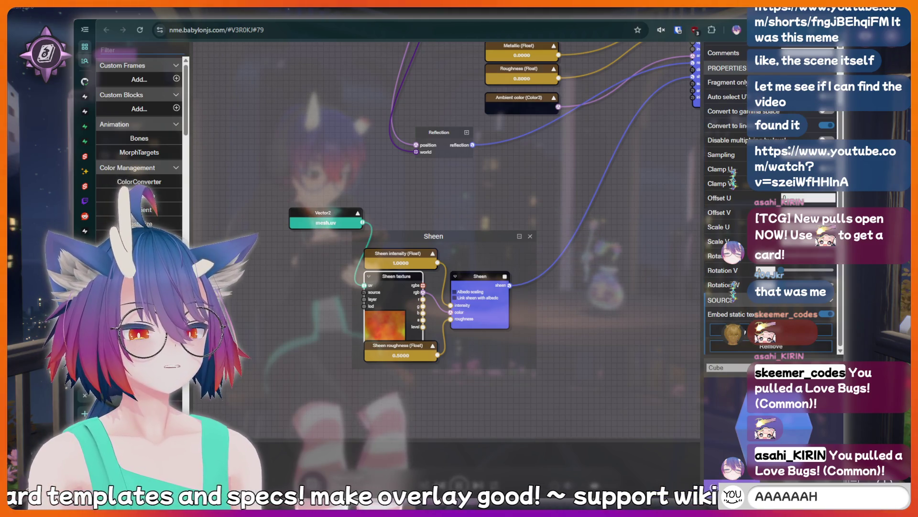
# Draft chat commands such as !charity, !clip and an addquote message.
pyautogui.press('BackSpace')
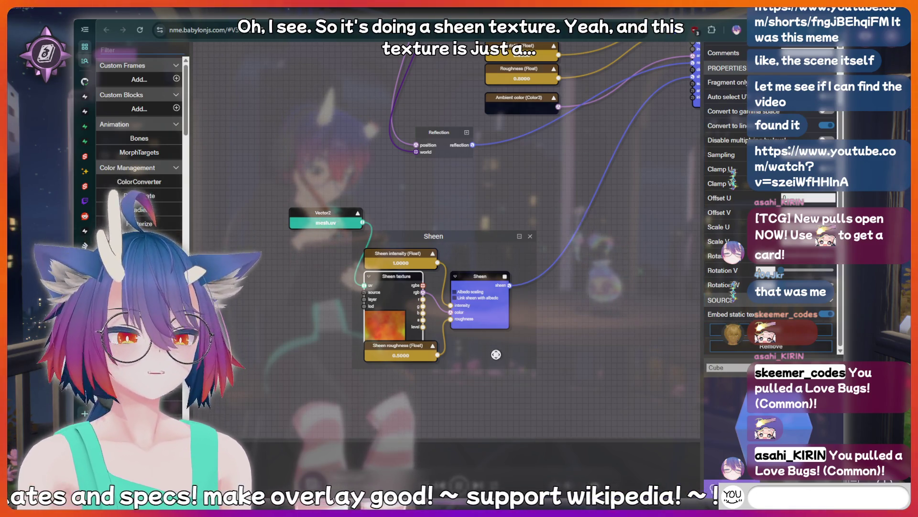
pyautogui.write('meat')
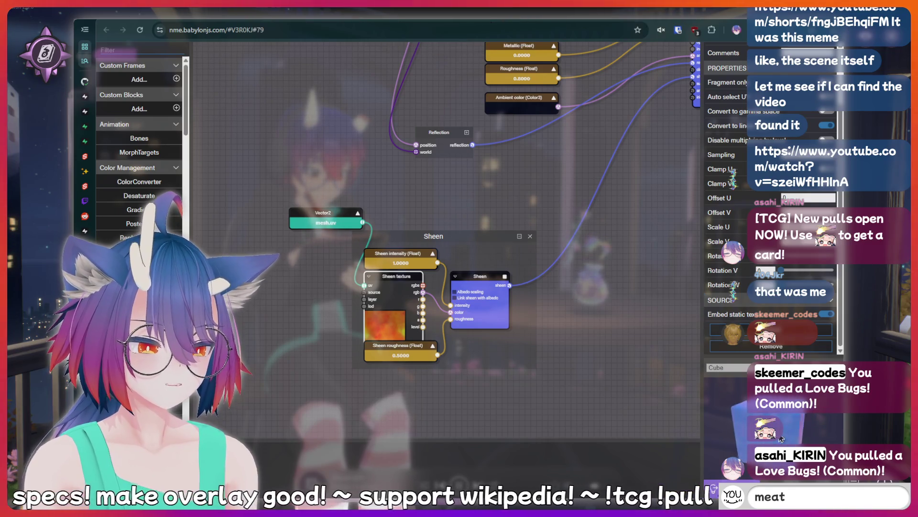
pyautogui.write('cring')
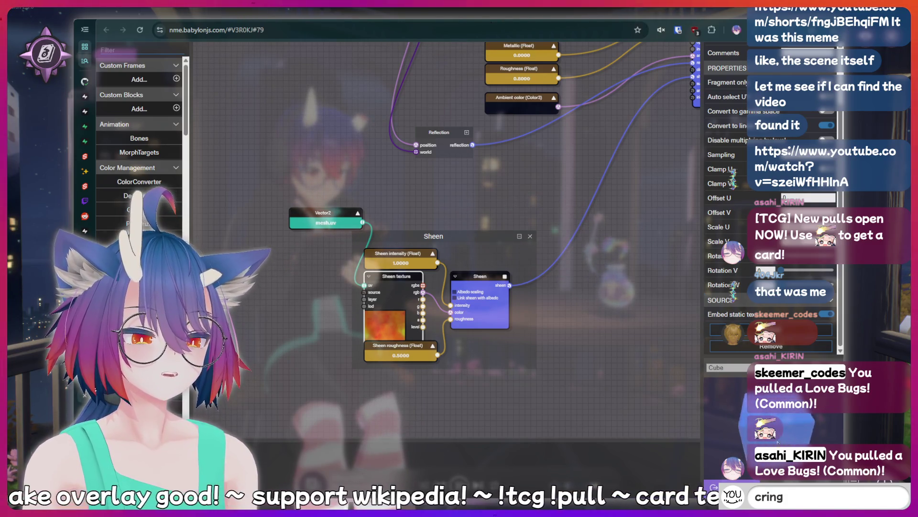
pyautogui.write('e')
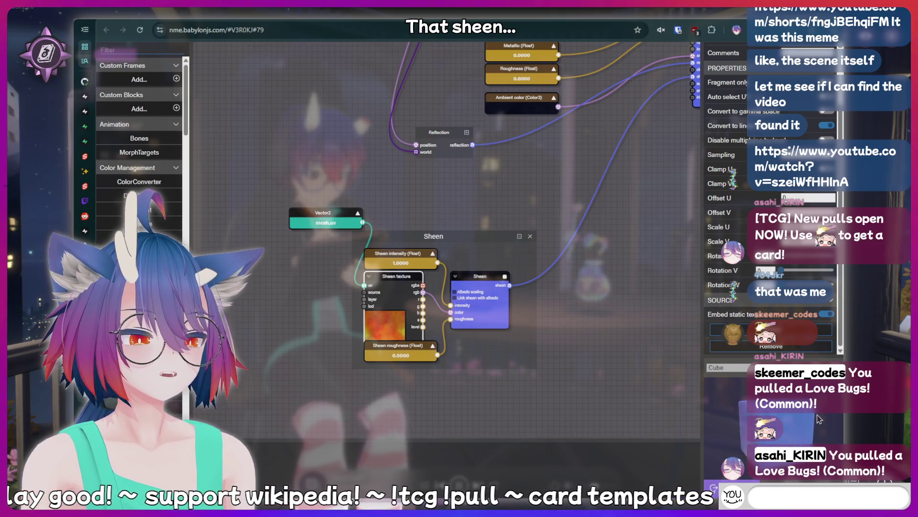
pyautogui.write('in is')
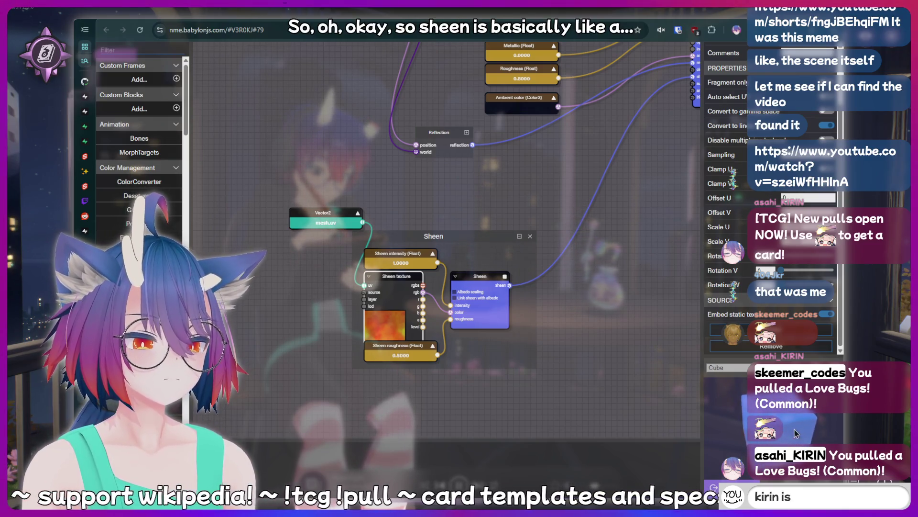
pyautogui.write('ottom')
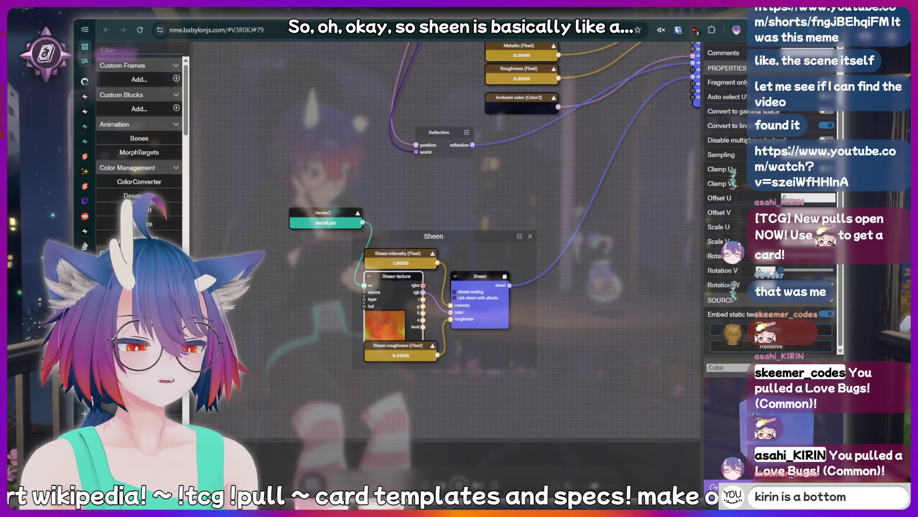
pyautogui.press('BackSpace')
pyautogui.press('BackSpace')
pyautogui.press('BackSpace')
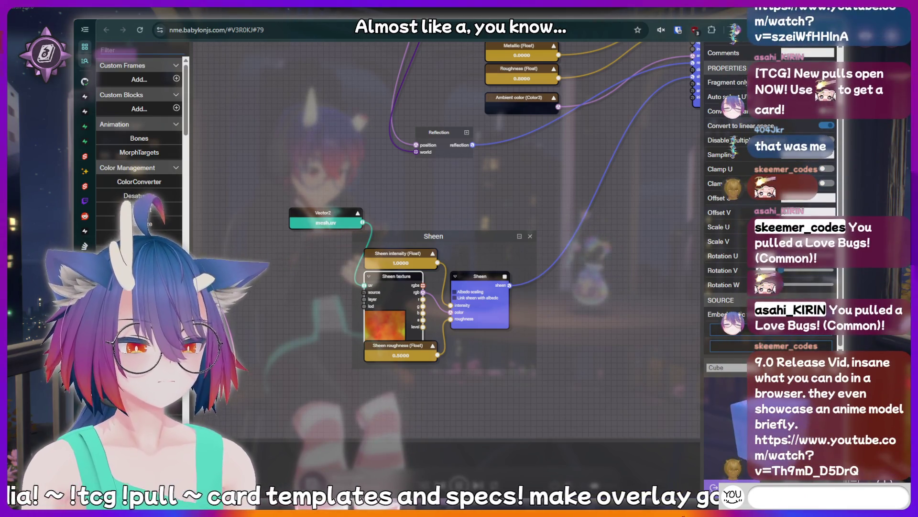
pyautogui.write('!charity')
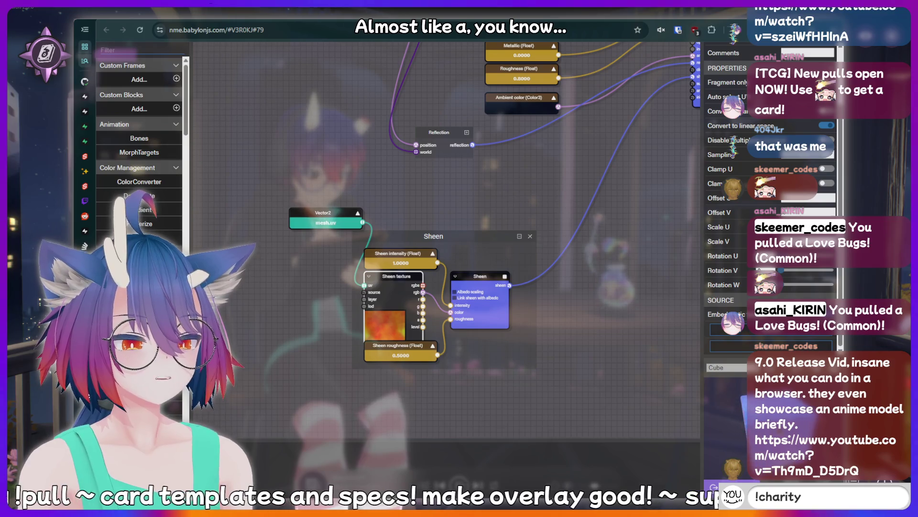
pyautogui.press('BackSpace')
pyautogui.press('BackSpace')
pyautogui.press('BackSpace')
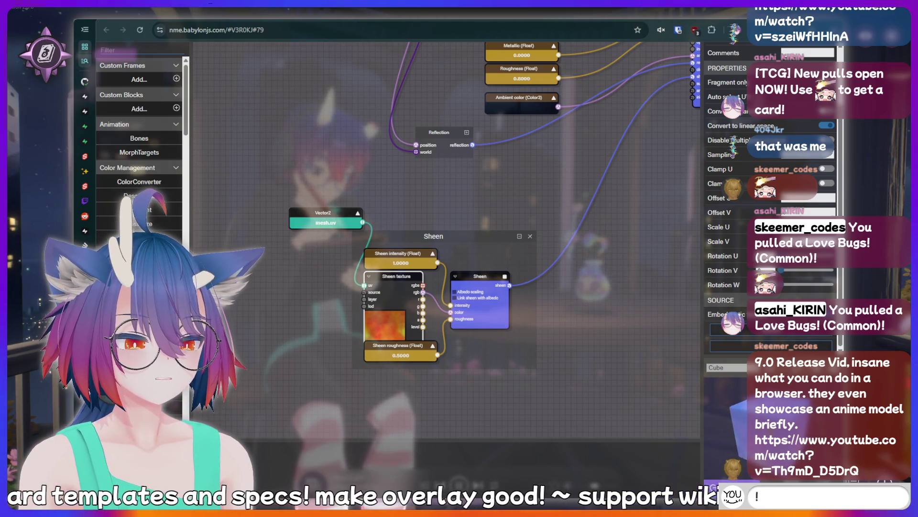
pyautogui.write('fish')
pyautogui.press('BackSpace')
pyautogui.press('BackSpace')
pyautogui.press('BackSpace')
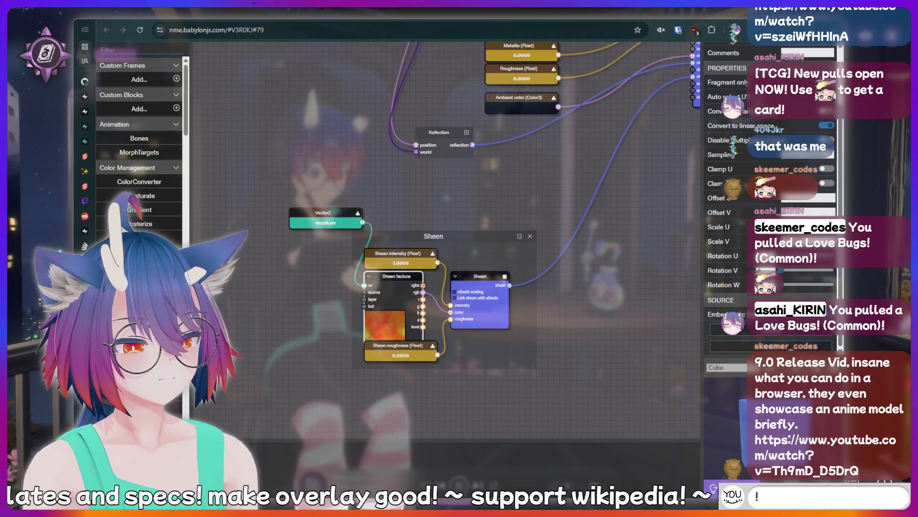
pyautogui.press('BackSpace')
pyautogui.write('!clip')
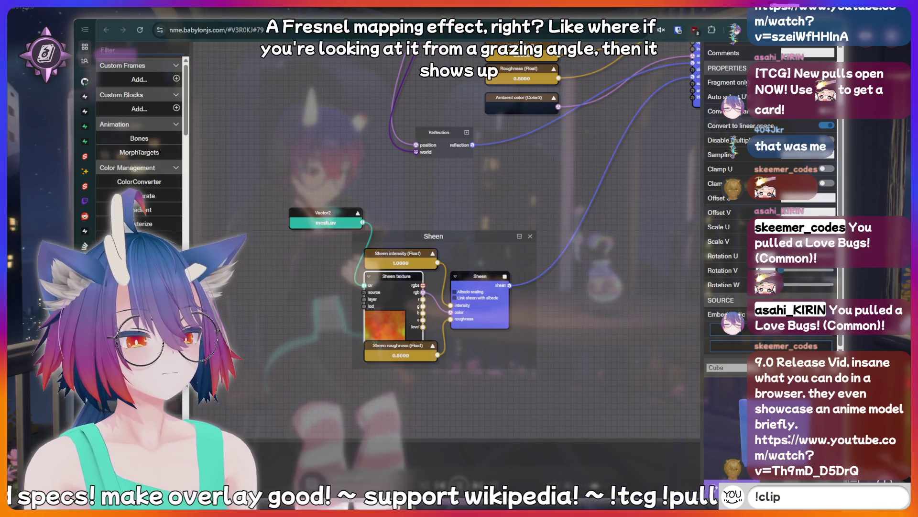
pyautogui.press('BackSpace')
pyautogui.press('BackSpace')
pyautogui.press('BackSpace')
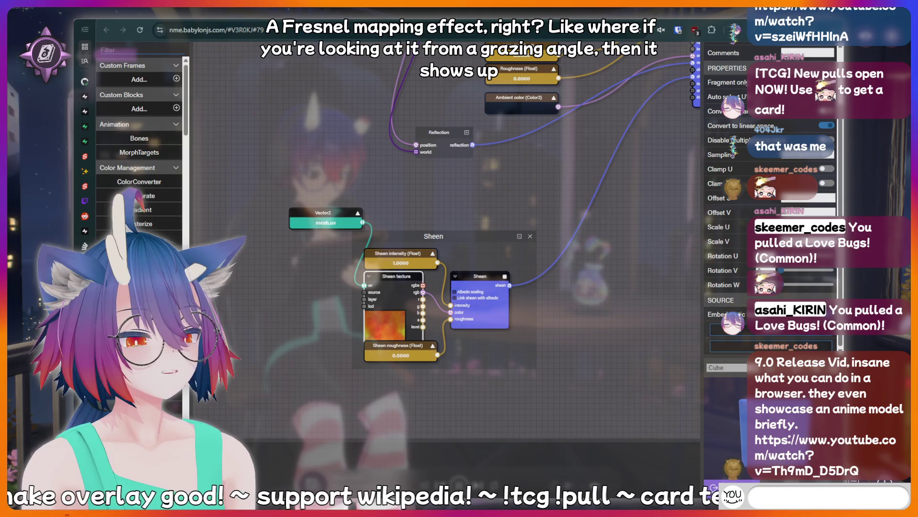
pyautogui.press('BackSpace')
pyautogui.write('addquote I just sa')
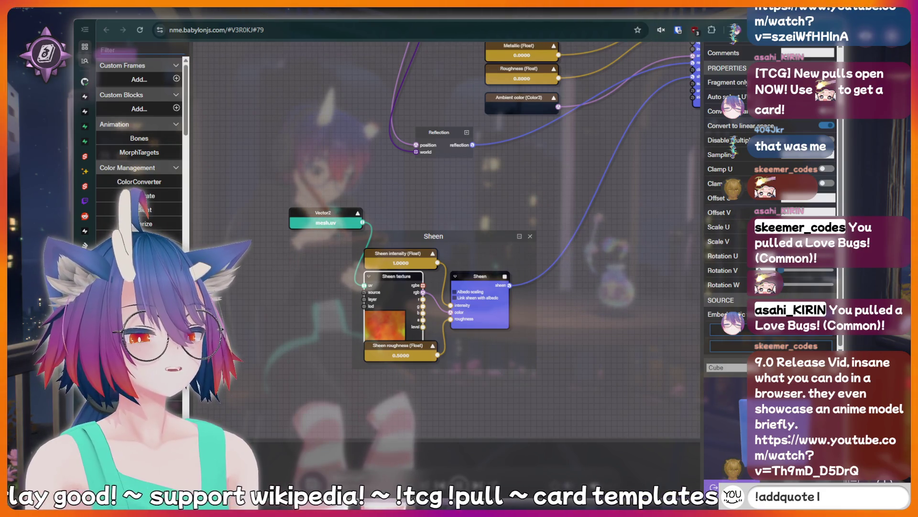
pyautogui.write('id som')
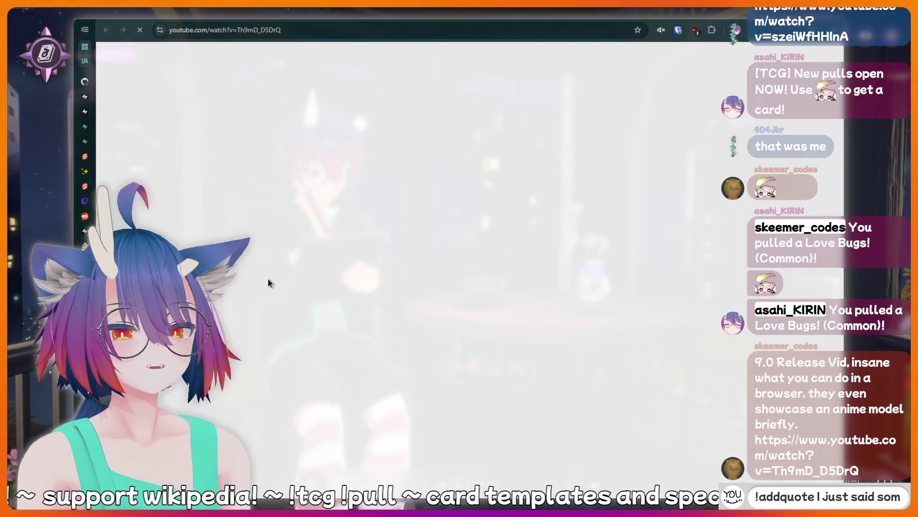
pyautogui.write('ething sussy that should be recorded forever!')
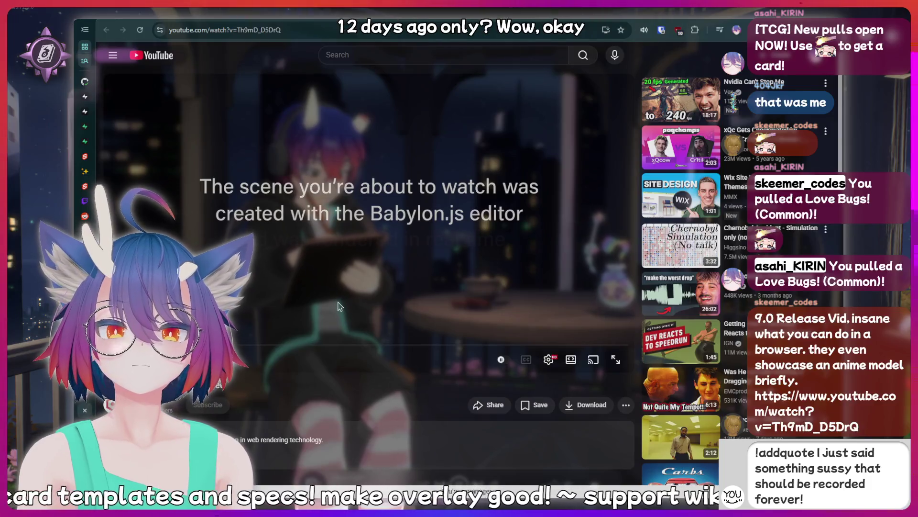
pyautogui.press('BackSpace')
pyautogui.press('BackSpace')
pyautogui.press('BackSpace')
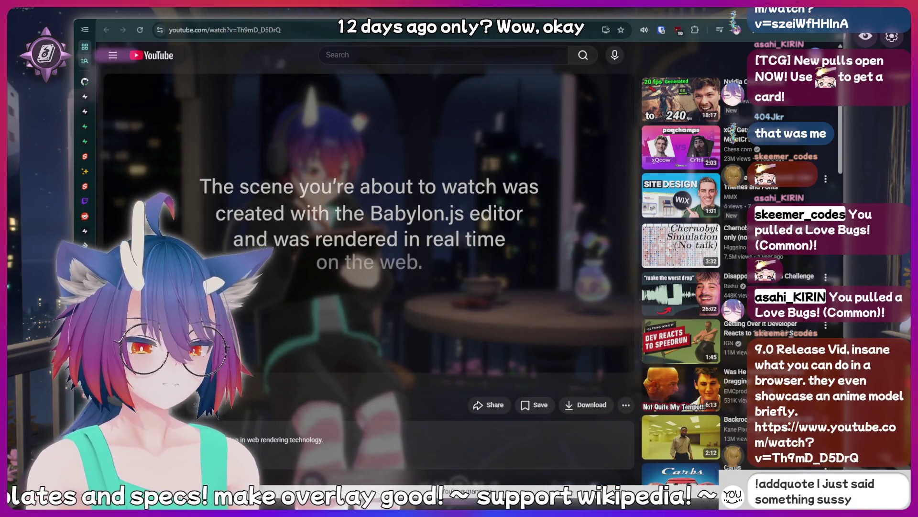
pyautogui.press('BackSpace')
pyautogui.press('BackSpace')
pyautogui.press('BackSpace')
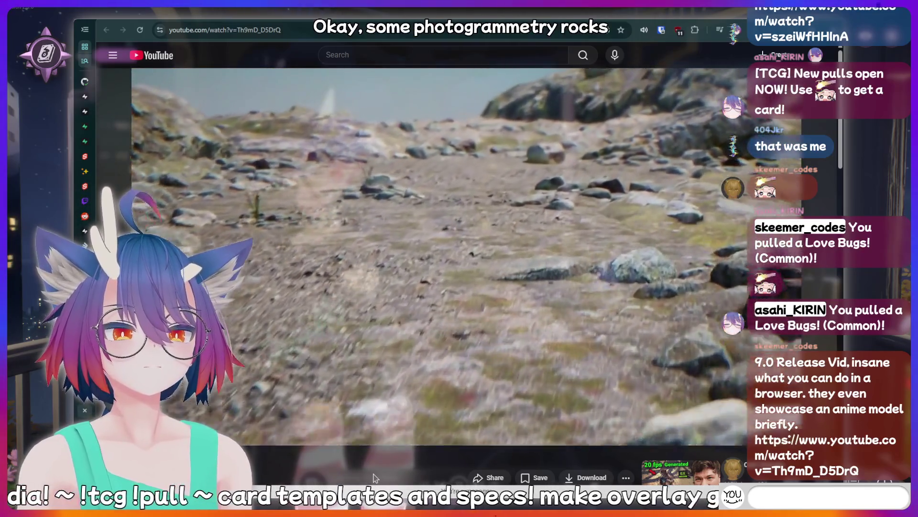
pyautogui.write('!clip')
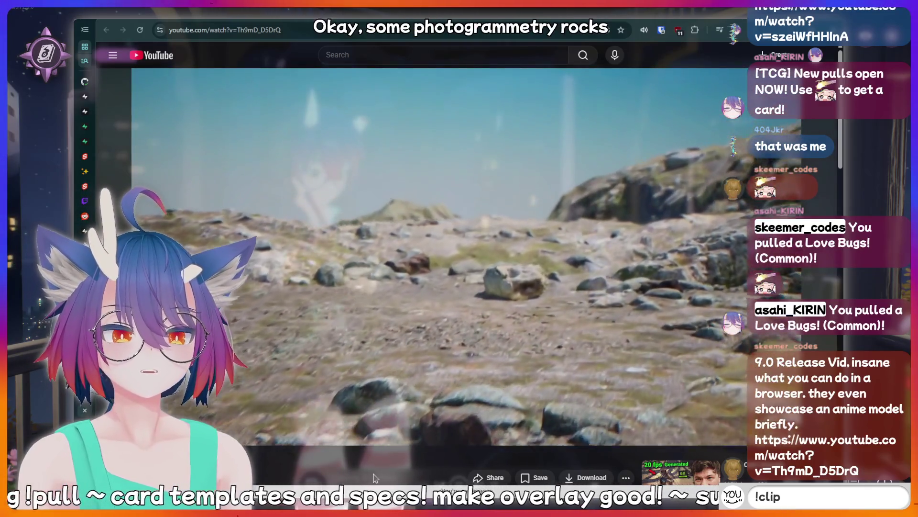
pyautogui.press('Return')
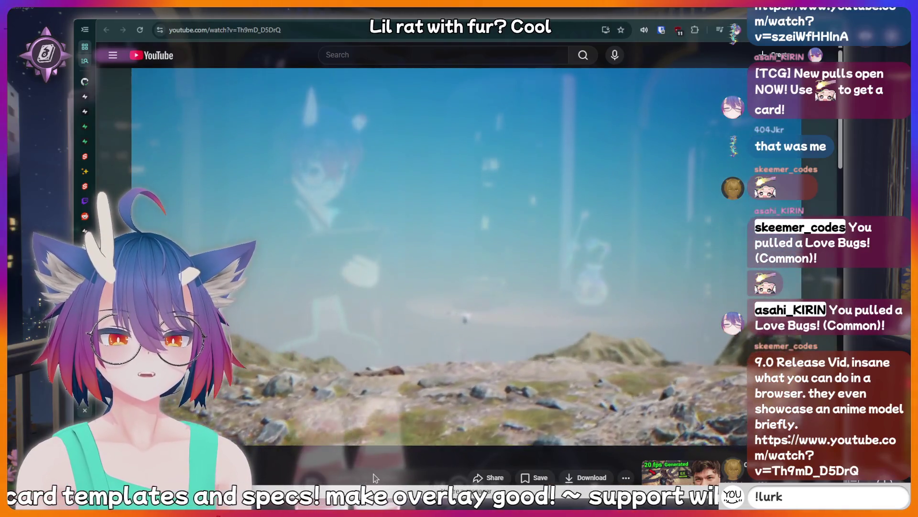
pyautogui.press('Return')
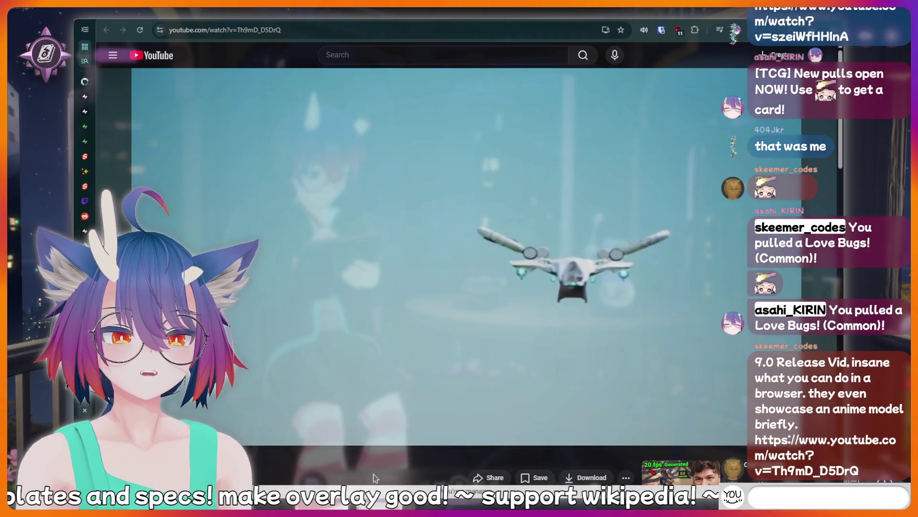
pyautogui.write('h')
pyautogui.write('otdog')
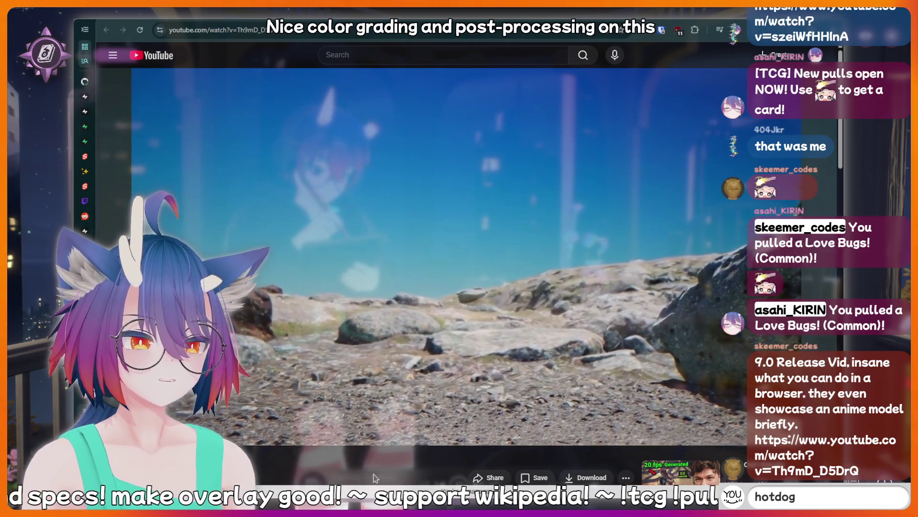
pyautogui.press('Return')
pyautogui.write('ne')
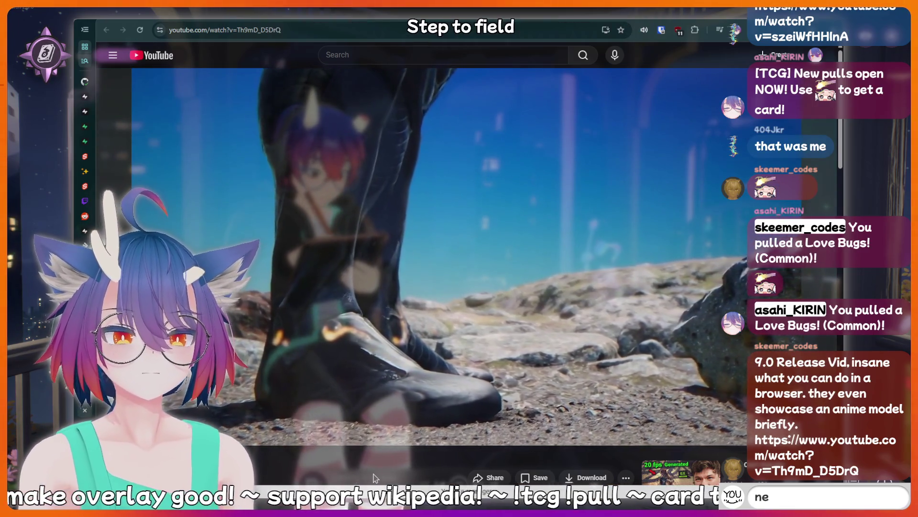
pyautogui.write('rd')
pyautogui.press('BackSpace')
pyautogui.press('BackSpace')
pyautogui.press('BackSpace')
pyautogui.press('BackSpace')
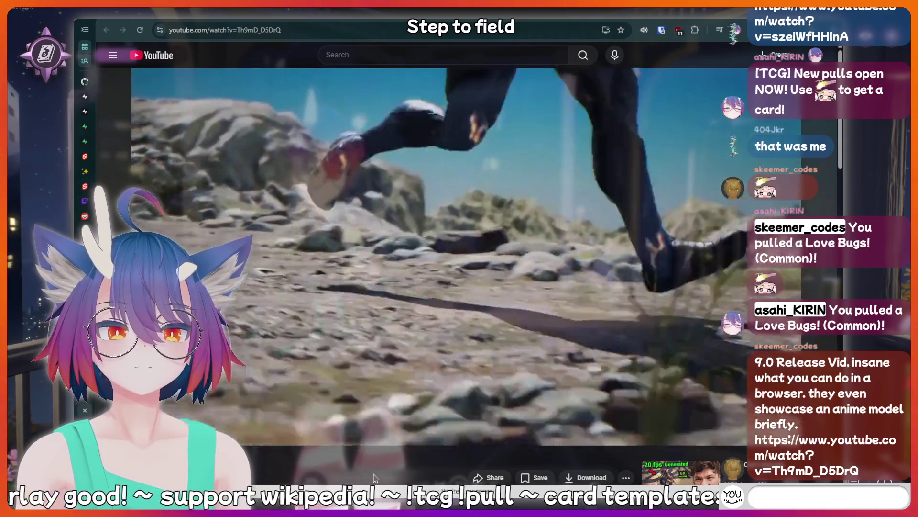
pyautogui.write('!lurk')
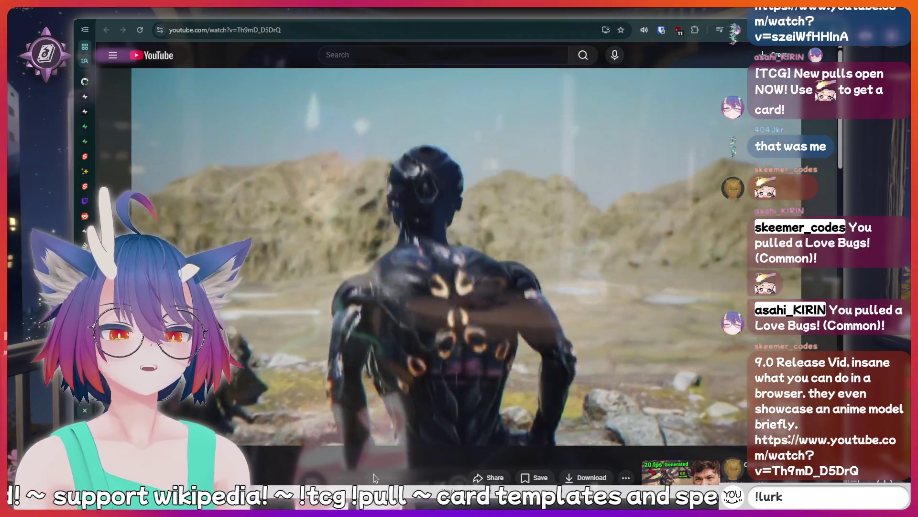
pyautogui.press('BackSpace')
pyautogui.press('BackSpace')
pyautogui.press('BackSpace')
pyautogui.write('fish')
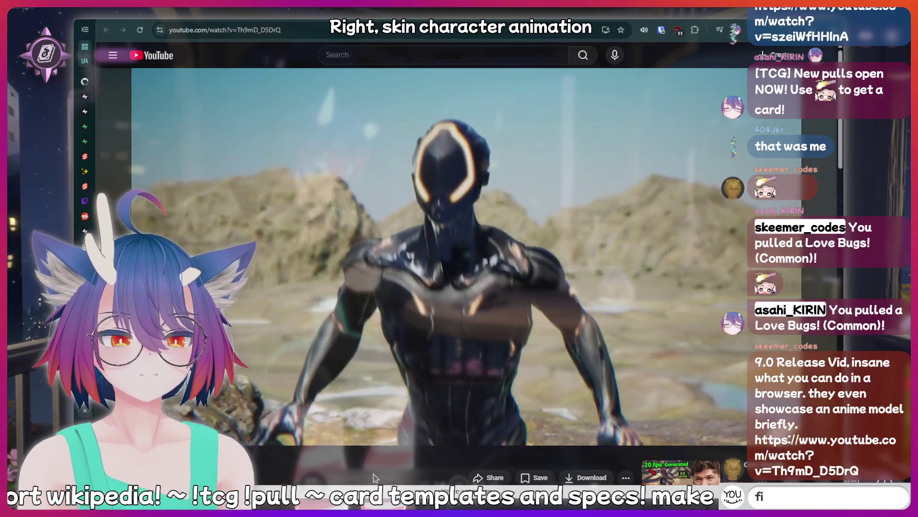
pyautogui.press('BackSpace')
pyautogui.press('BackSpace')
pyautogui.press('BackSpace')
pyautogui.press('BackSpace')
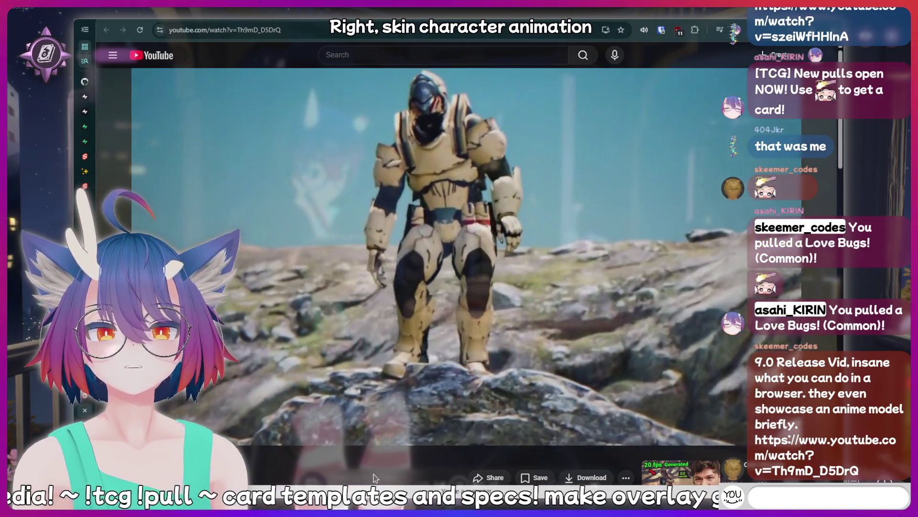
pyautogui.write('peepee poopoo')
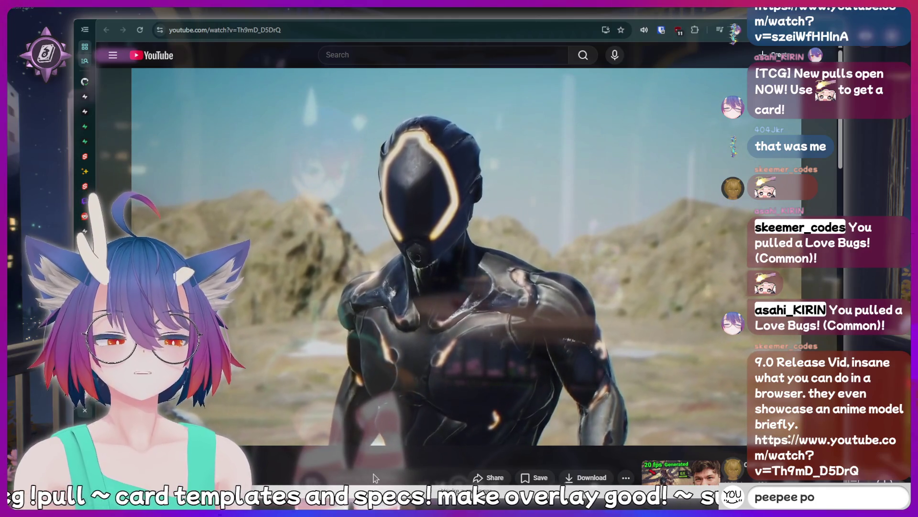
pyautogui.press('BackSpace')
pyautogui.press('BackSpace')
pyautogui.press('BackSpace')
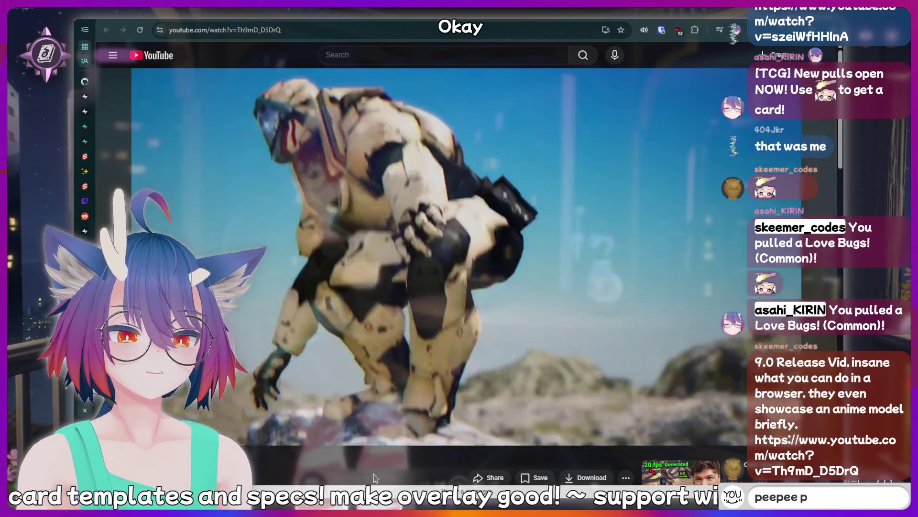
pyautogui.write('hiii')
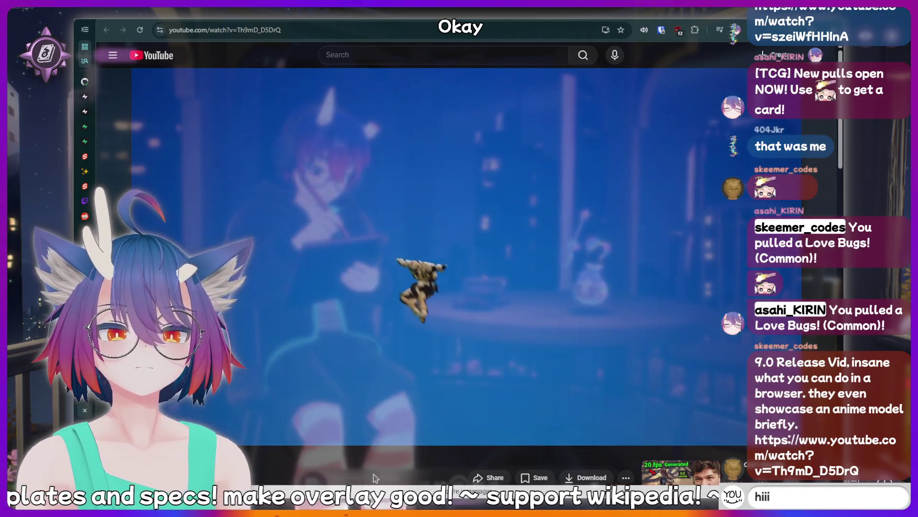
pyautogui.press('BackSpace')
pyautogui.press('BackSpace')
pyautogui.press('BackSpace')
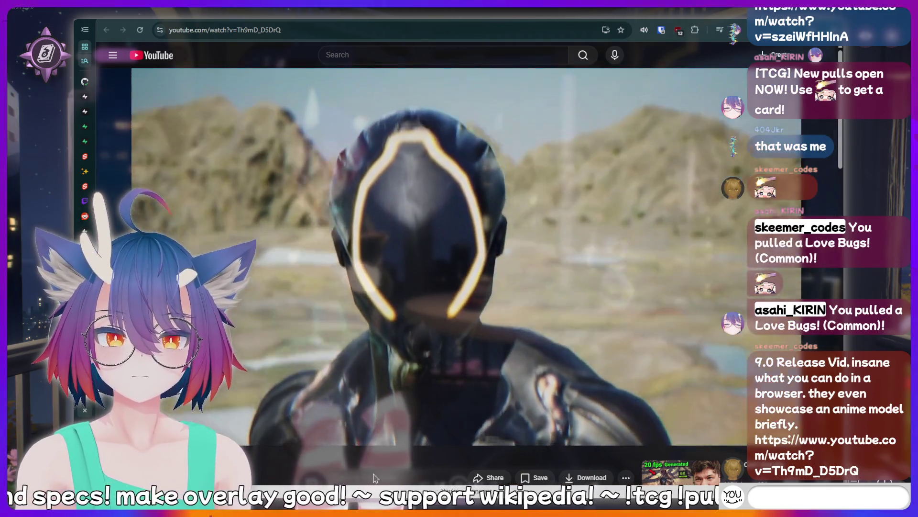
pyautogui.write('POG')
pyautogui.scroll(-3, 374, 474)
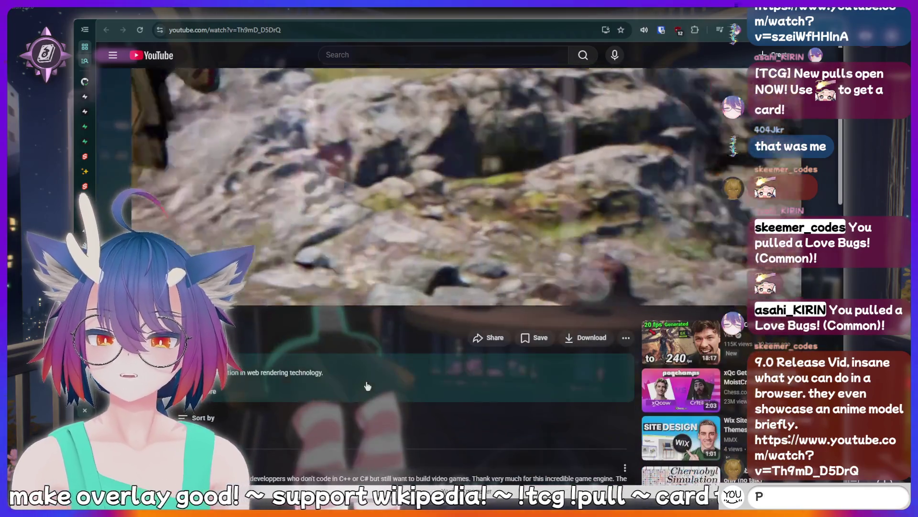
pyautogui.press('Return')
pyautogui.write('cringe')
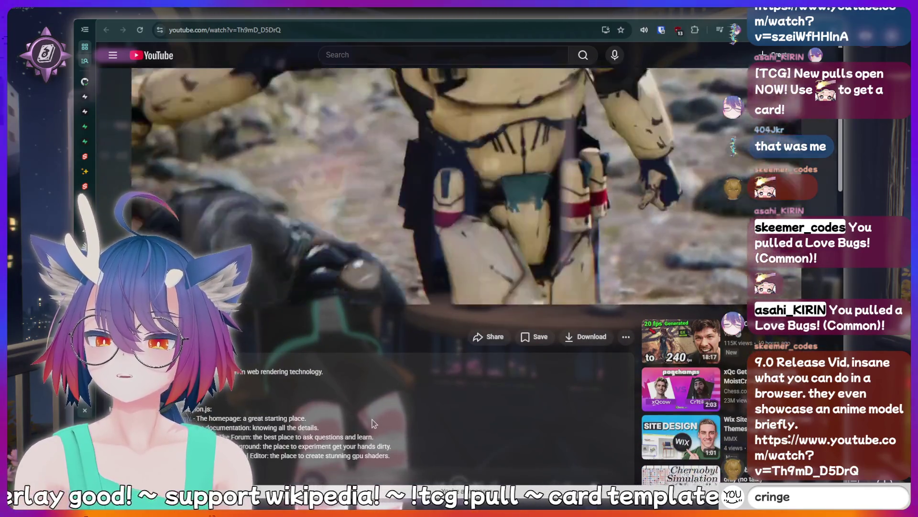
pyautogui.scroll(1, 374, 424)
pyautogui.scroll(3, 373, 423)
pyautogui.press('Return')
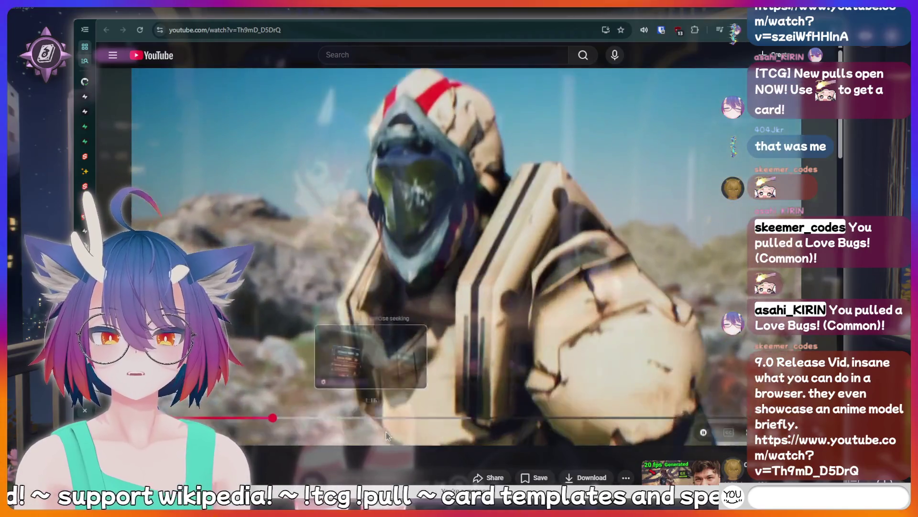
pyautogui.write('thinking hard')
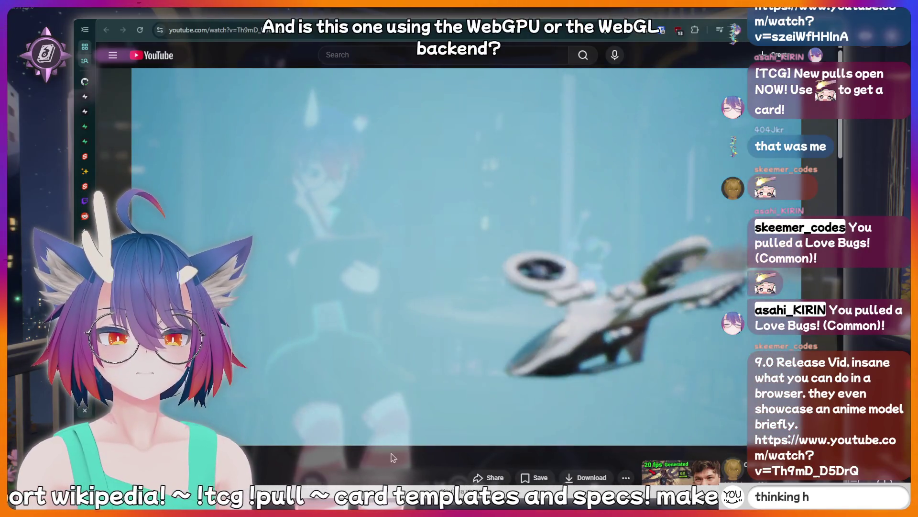
pyautogui.press('BackSpace')
pyautogui.press('BackSpace')
pyautogui.press('BackSpace')
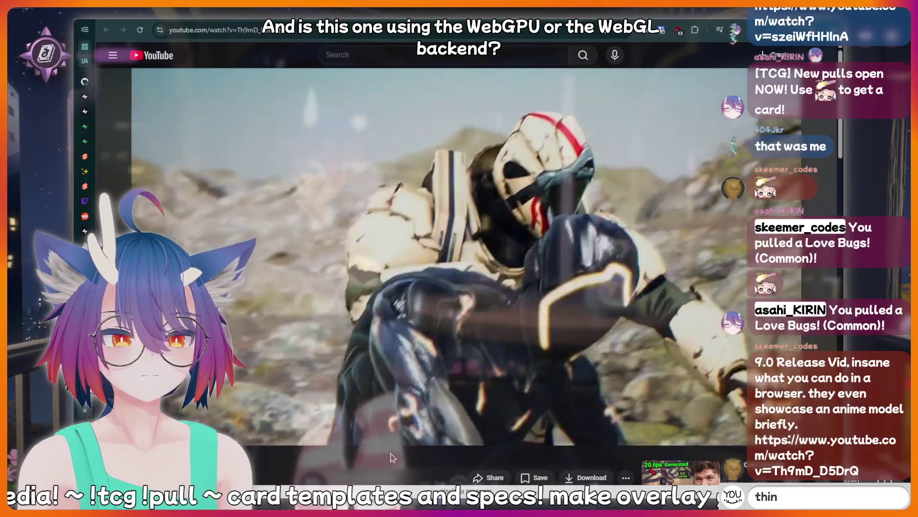
pyautogui.write('fish')
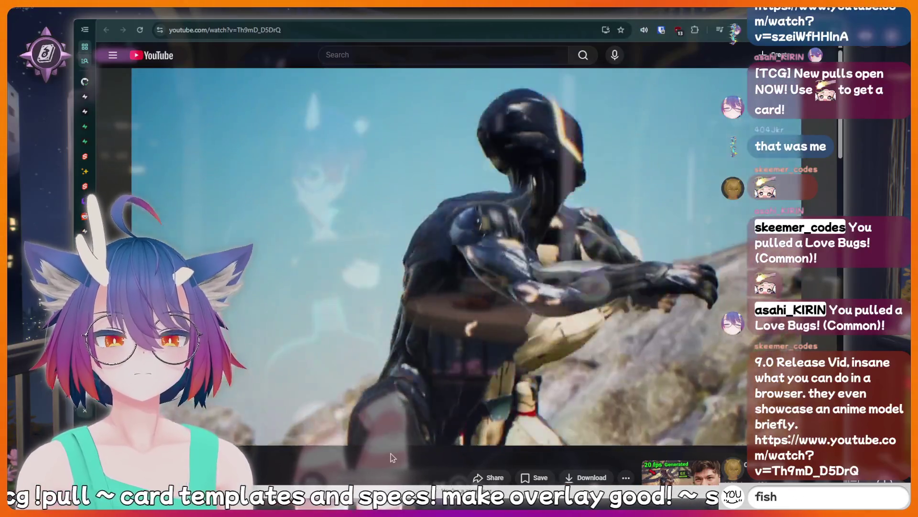
pyautogui.press('BackSpace')
pyautogui.press('BackSpace')
pyautogui.press('BackSpace')
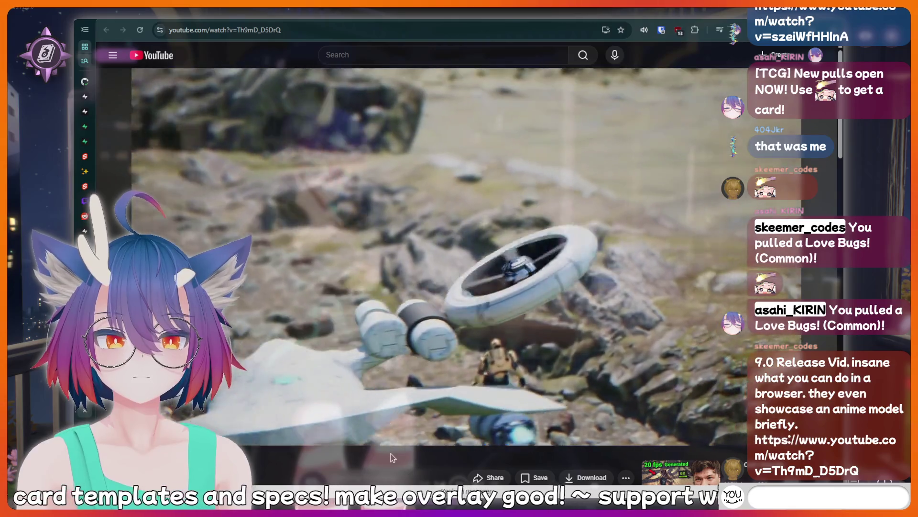
pyautogui.write('!charity')
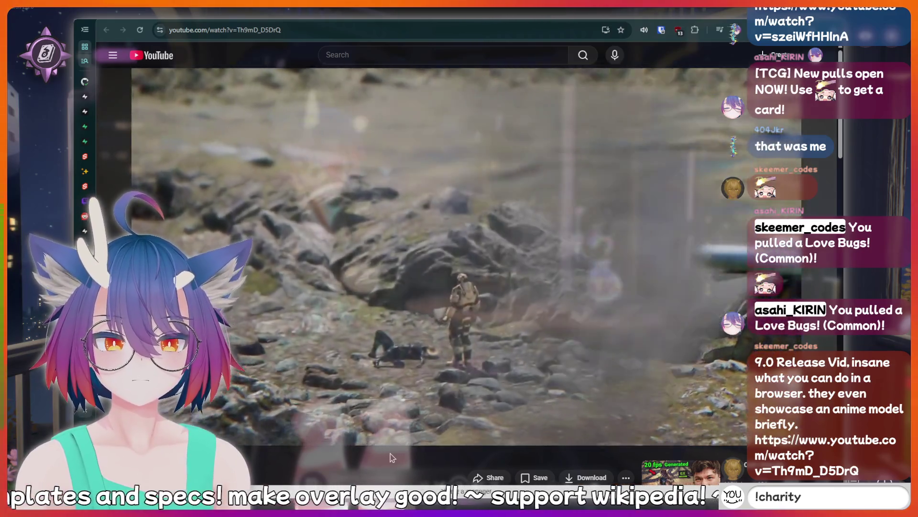
pyautogui.press('BackSpace')
pyautogui.press('BackSpace')
pyautogui.press('BackSpace')
pyautogui.write('meat')
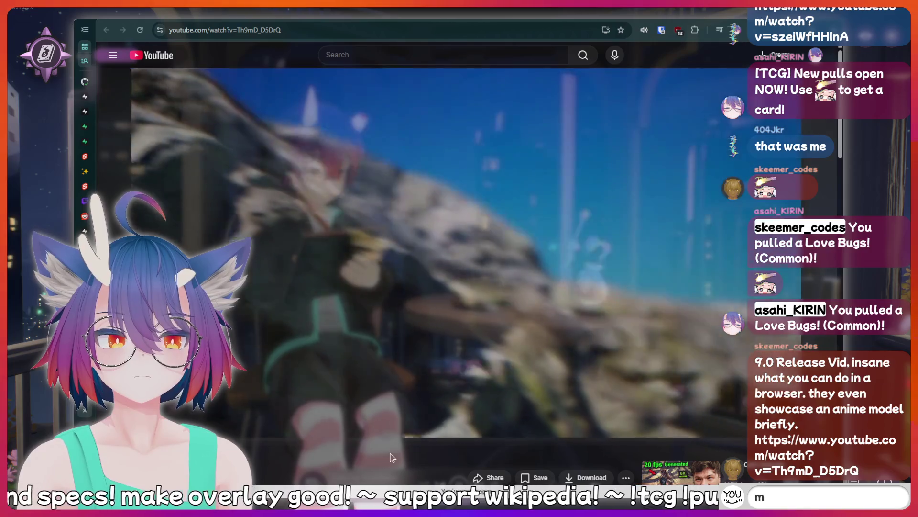
pyautogui.press('BackSpace')
pyautogui.press('BackSpace')
pyautogui.press('BackSpace')
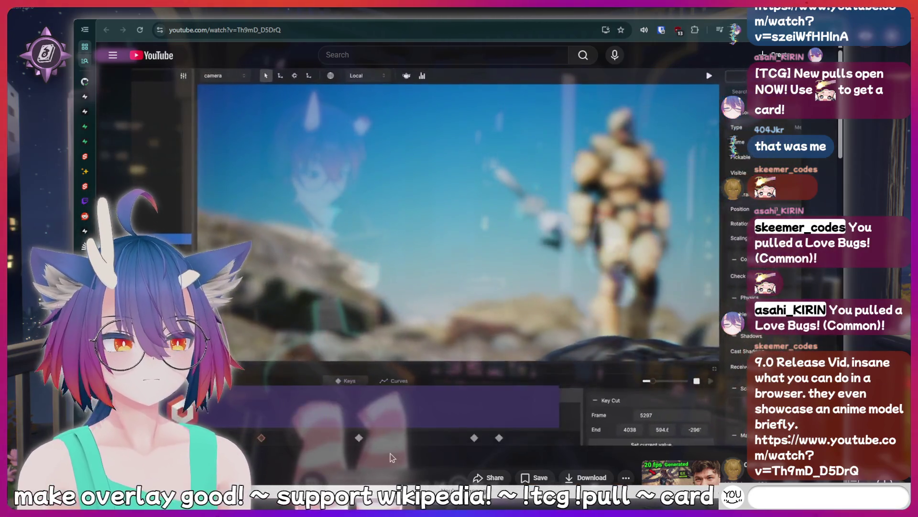
pyautogui.write('!')
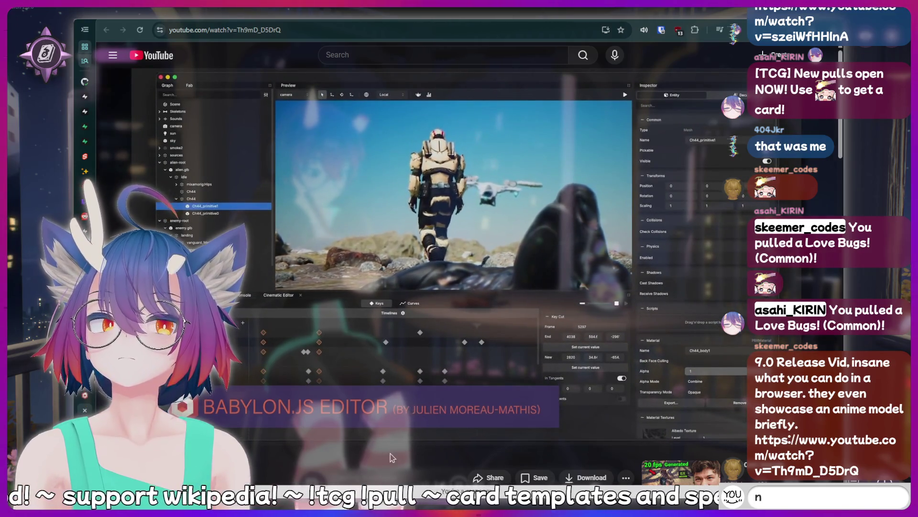
pyautogui.write('erd')
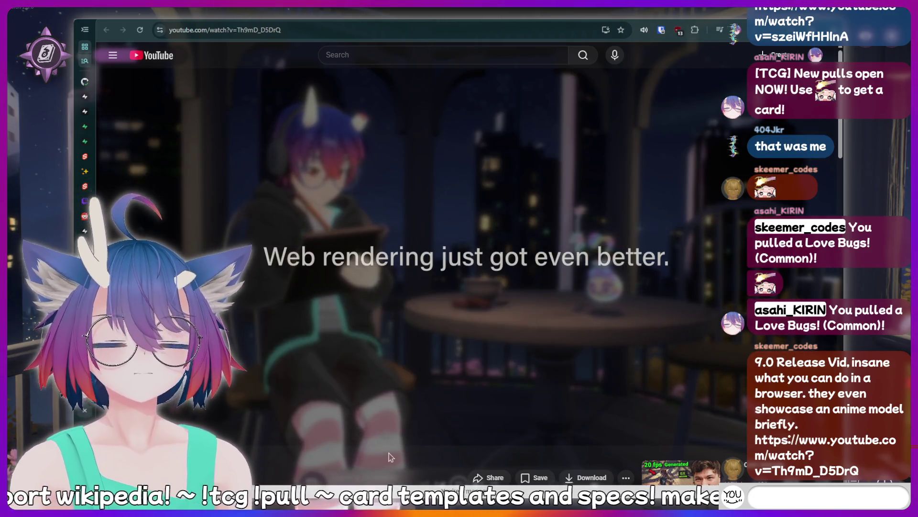
pyautogui.write('h')
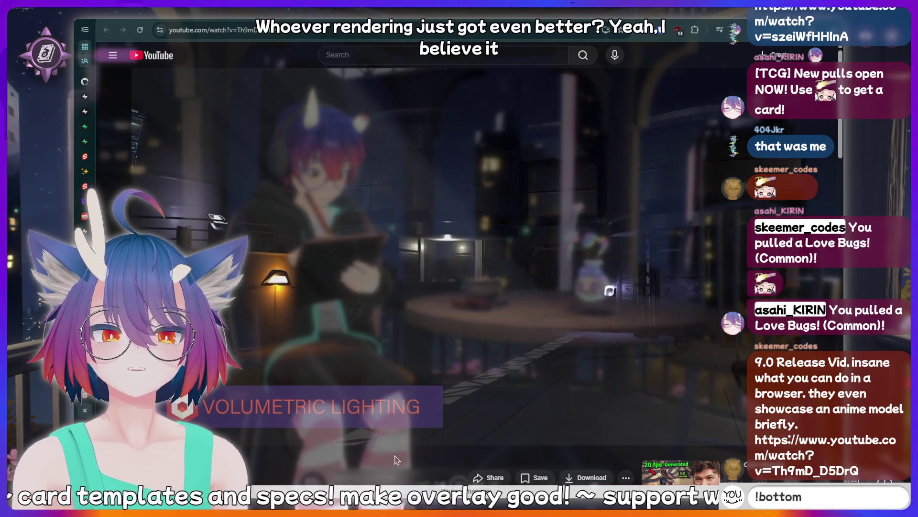
pyautogui.press('BackSpace')
pyautogui.press('BackSpace')
pyautogui.press('BackSpace')
pyautogui.write('a')
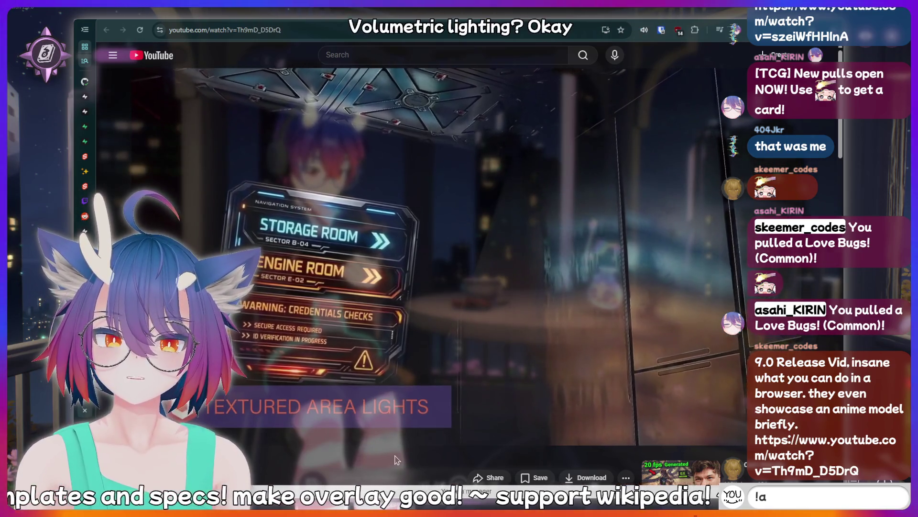
pyautogui.write('ddquote I jus')
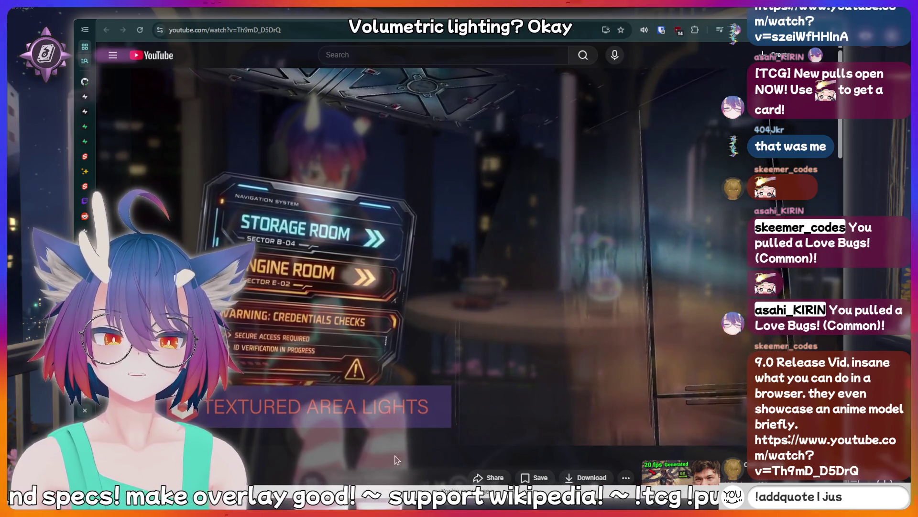
pyautogui.write('t said someth')
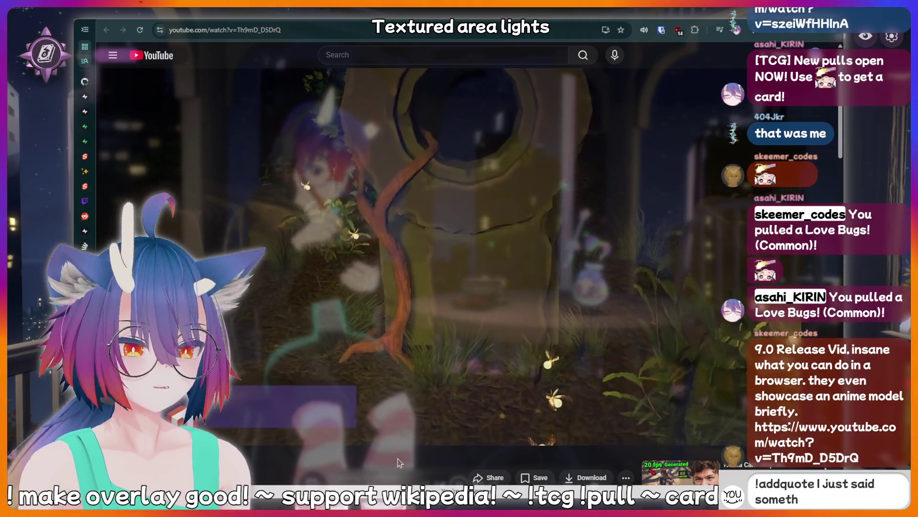
pyautogui.write('ing sussy tha')
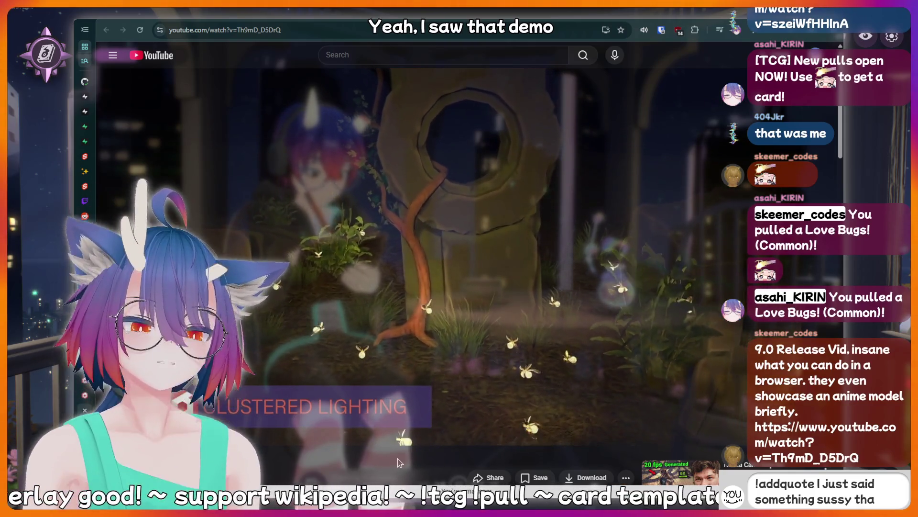
pyautogui.write('t should be ')
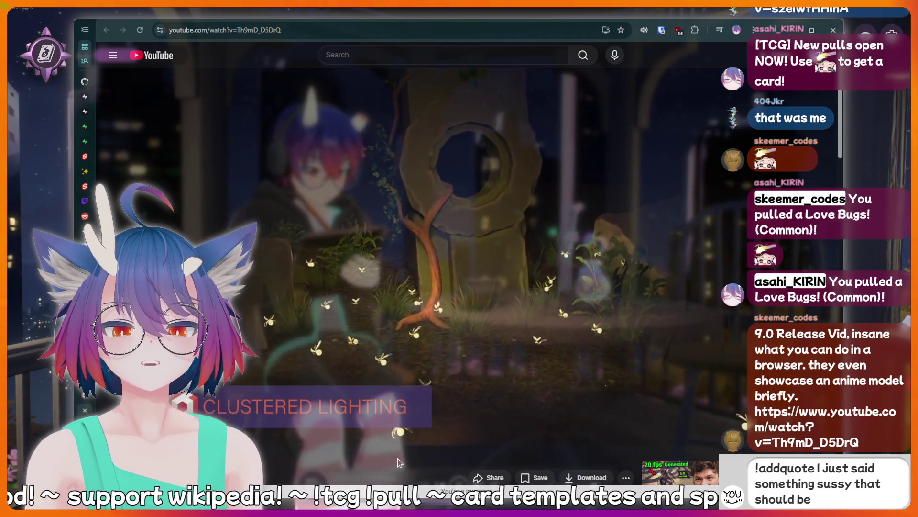
pyautogui.write('recorded forever')
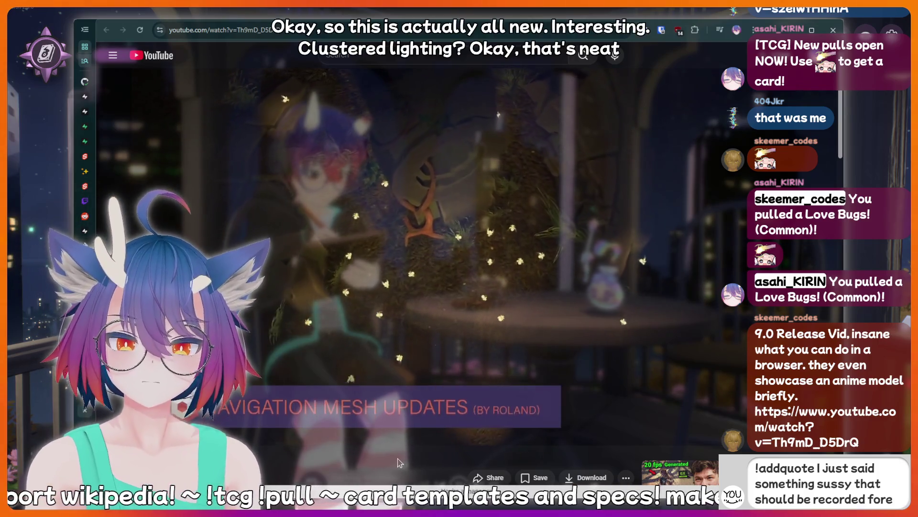
pyautogui.press('BackSpace')
pyautogui.press('BackSpace')
pyautogui.press('BackSpace')
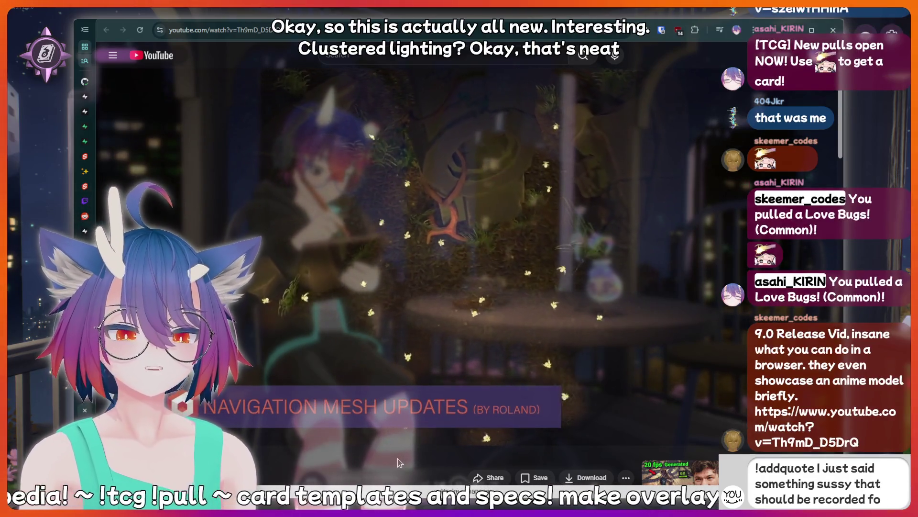
pyautogui.press('BackSpace')
pyautogui.press('BackSpace')
pyautogui.press('BackSpace')
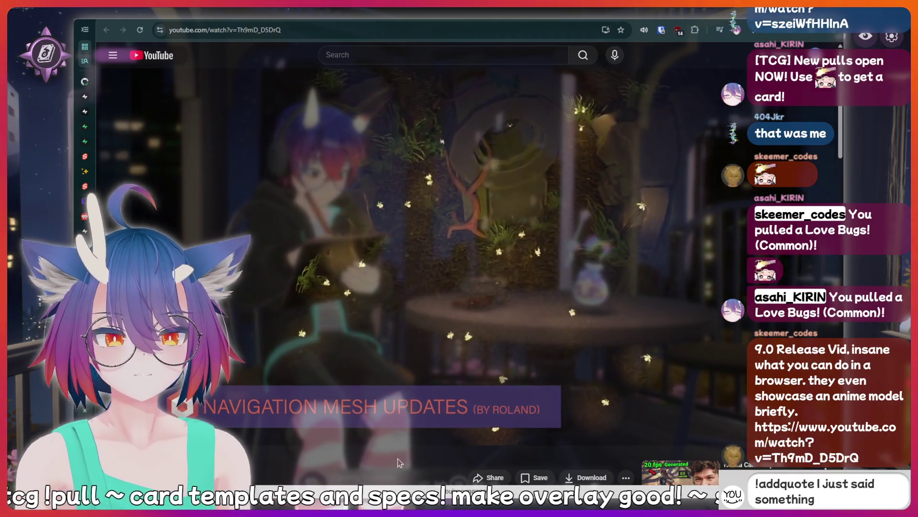
pyautogui.press('BackSpace')
pyautogui.press('BackSpace')
pyautogui.press('BackSpace')
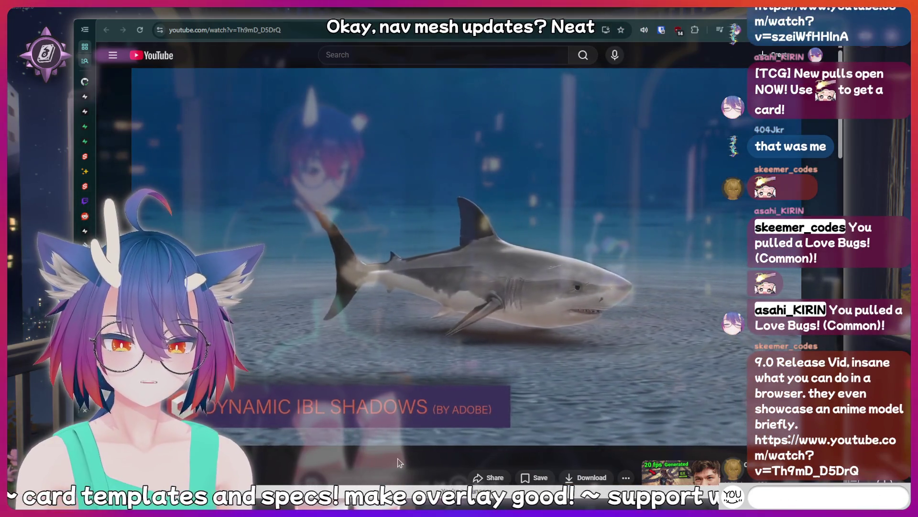
pyautogui.write('!discor')
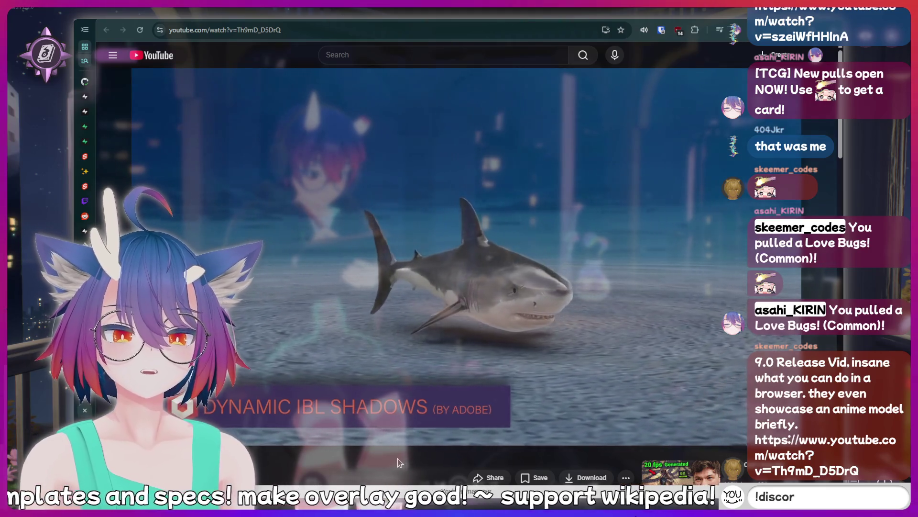
pyautogui.press('Return')
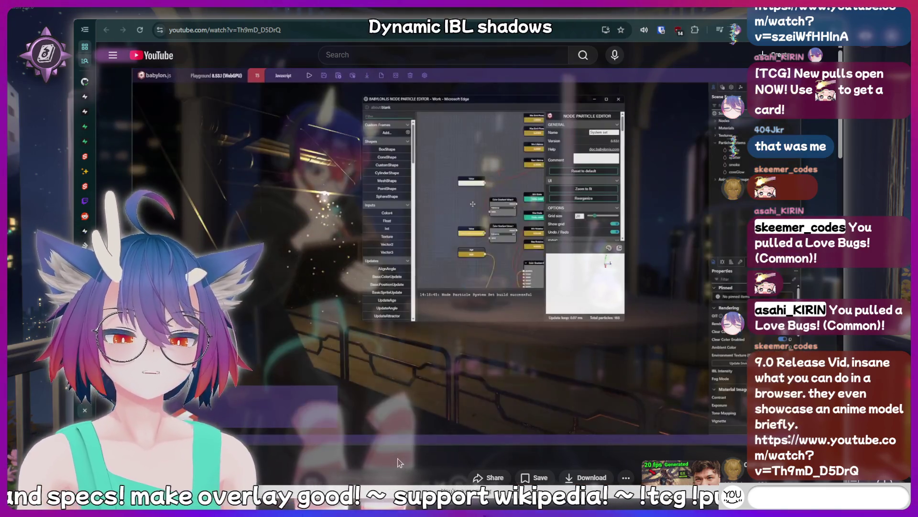
pyautogui.write('kirin is')
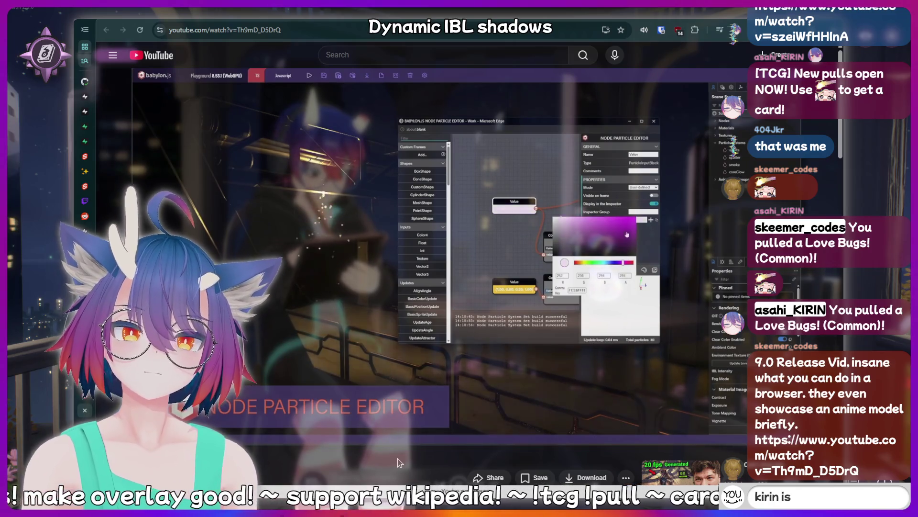
pyautogui.write(' a')
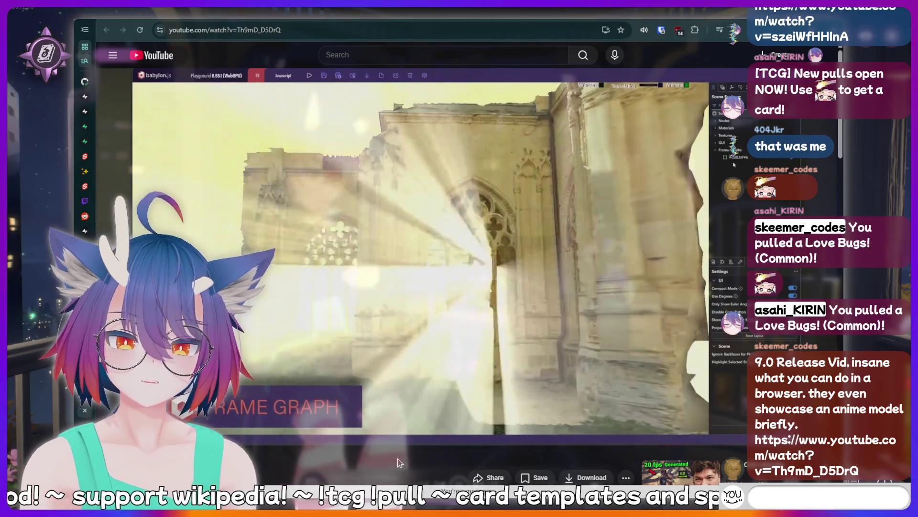
pyautogui.press('Return')
pyautogui.write('LUL')
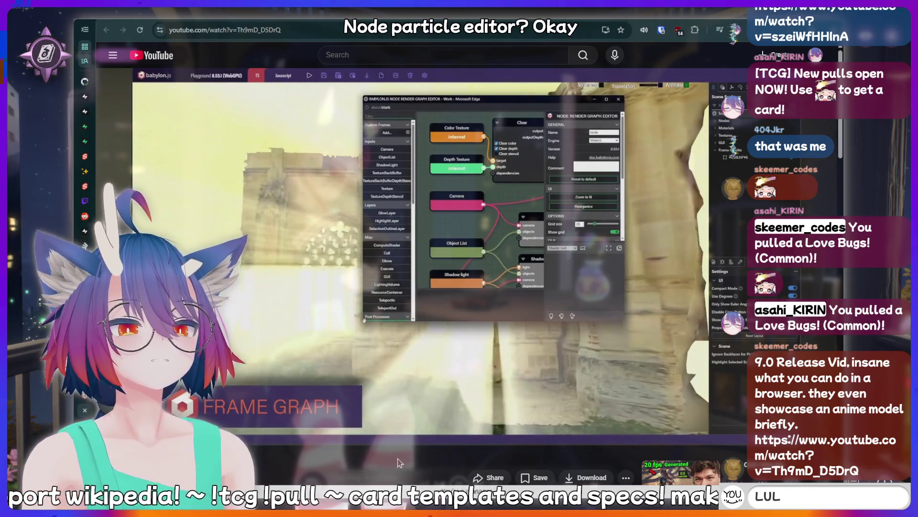
pyautogui.press('Return')
pyautogui.write('!fish')
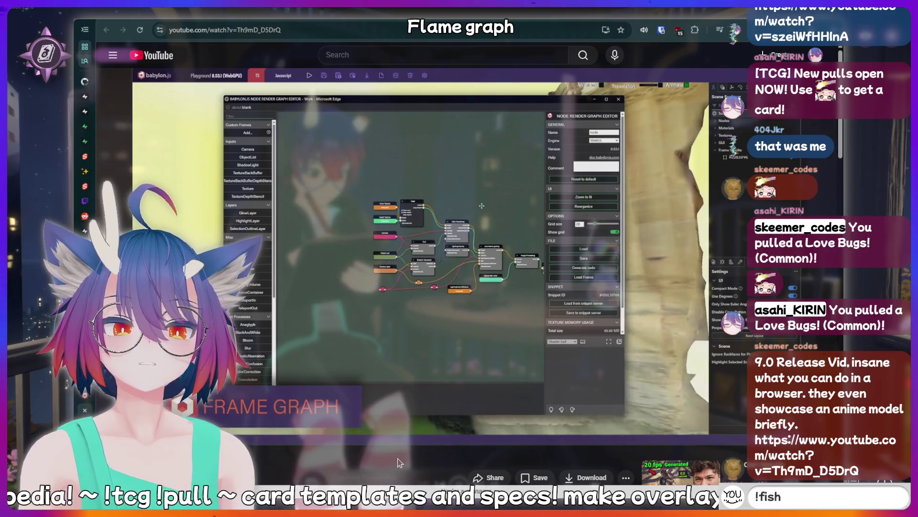
pyautogui.press('Return')
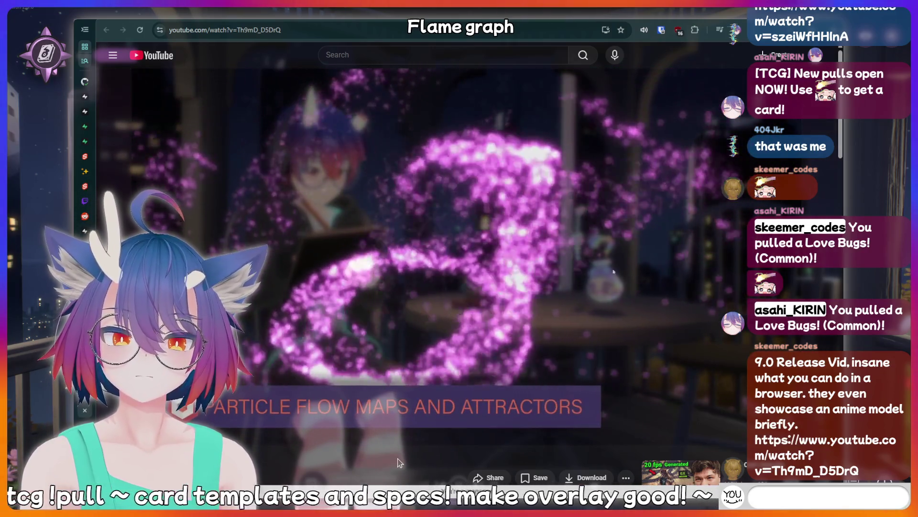
pyautogui.write('peepee poop')
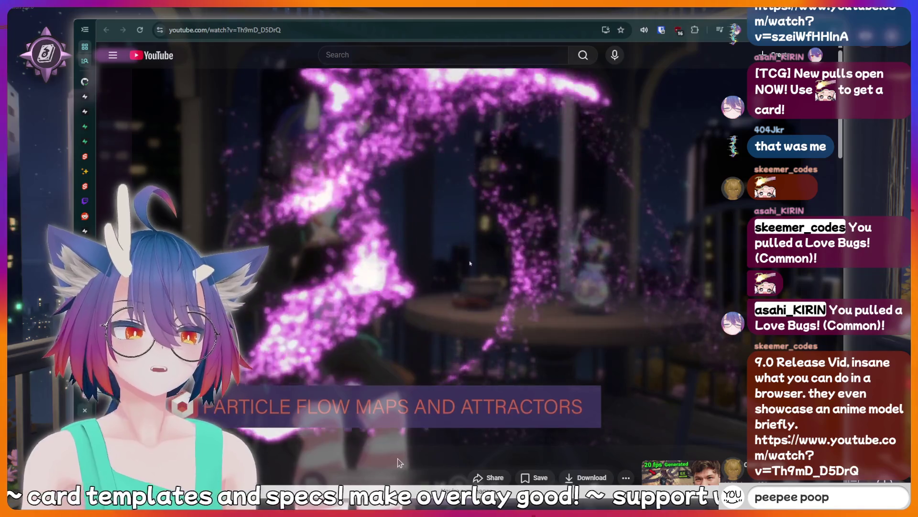
pyautogui.write('oo')
pyautogui.press('BackSpace')
pyautogui.press('BackSpace')
pyautogui.press('BackSpace')
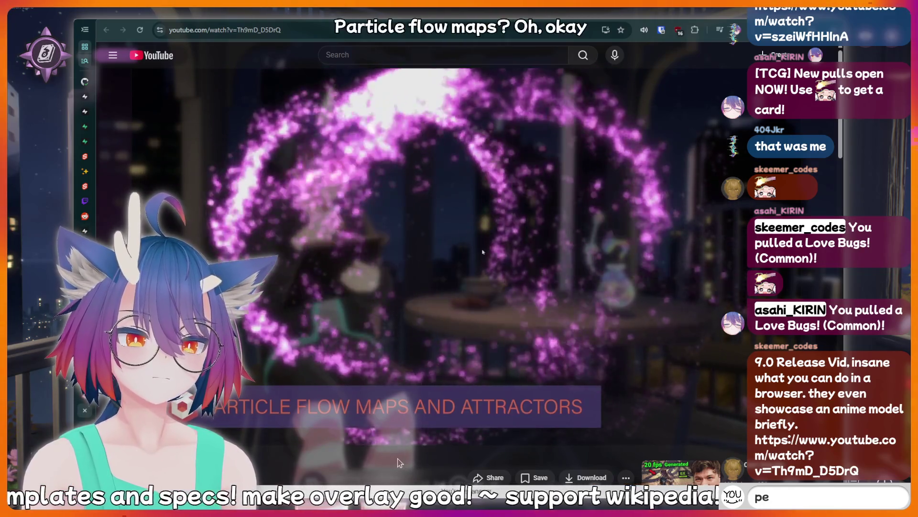
pyautogui.write('epee')
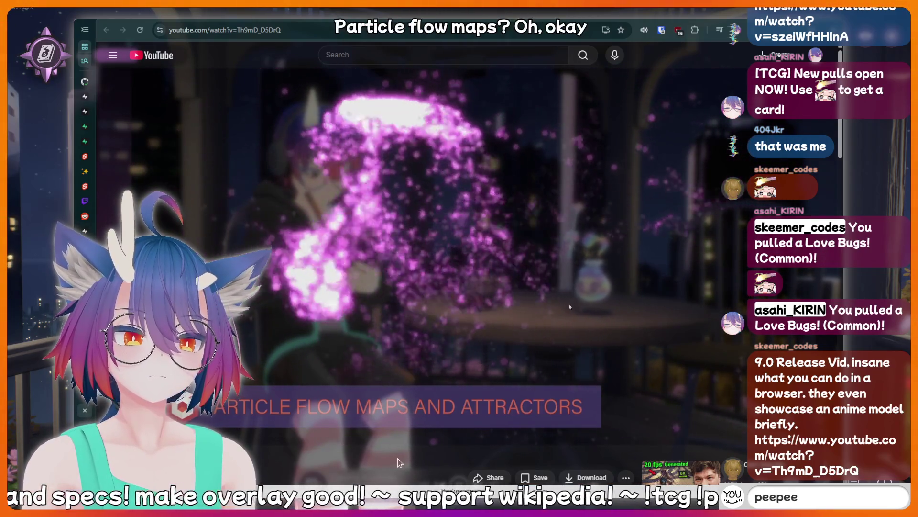
pyautogui.write(' poopo')
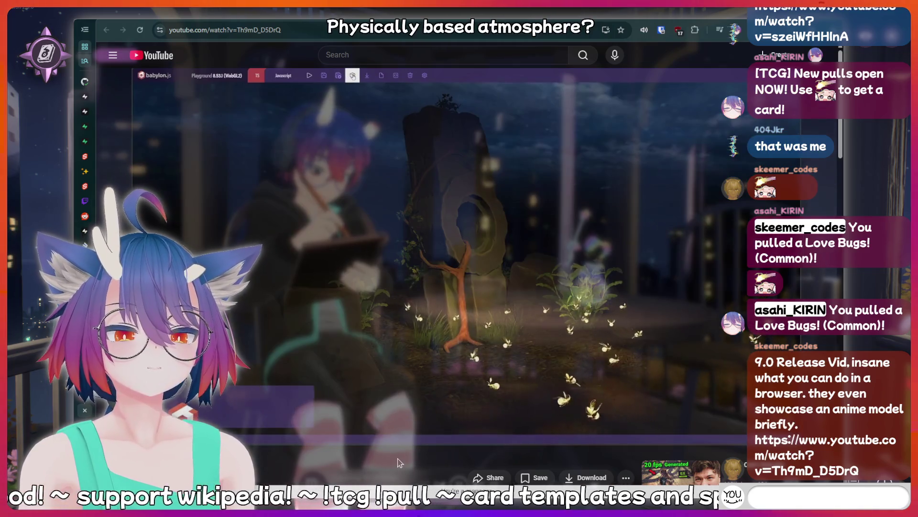
pyautogui.write('og')
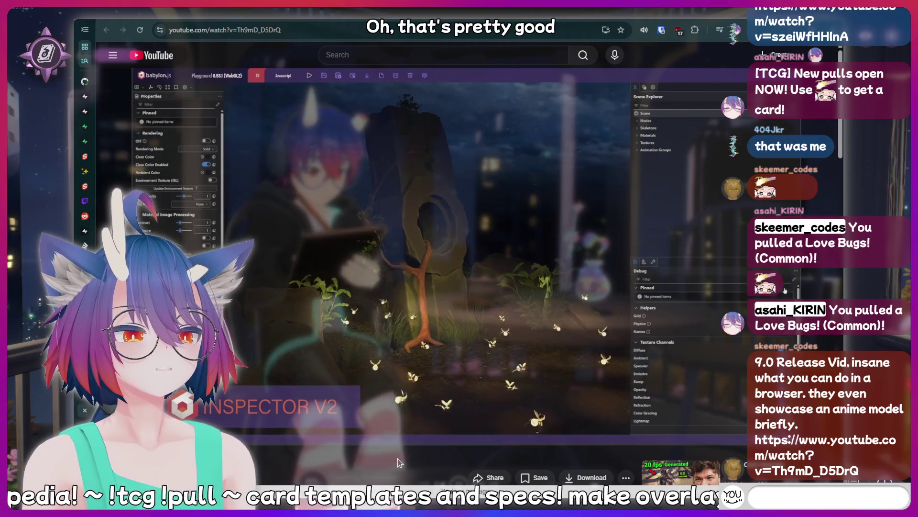
pyautogui.write('isc')
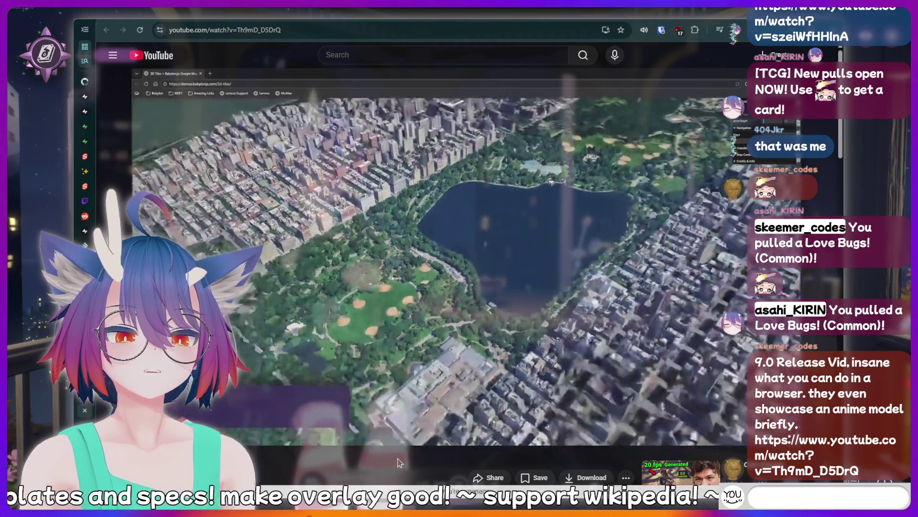
pyautogui.press('BackSpace')
pyautogui.press('BackSpace')
pyautogui.press('BackSpace')
pyautogui.write('peepee poopoo')
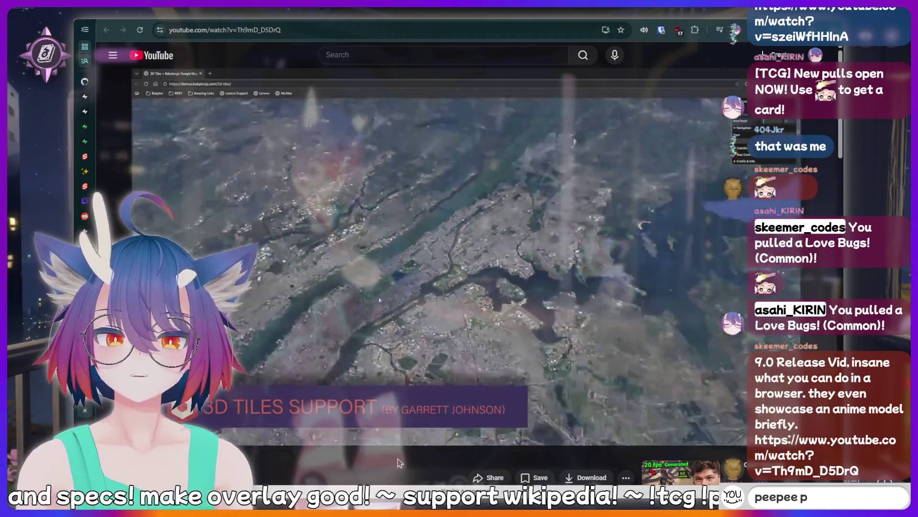
pyautogui.press('BackSpace')
pyautogui.press('BackSpace')
pyautogui.press('BackSpace')
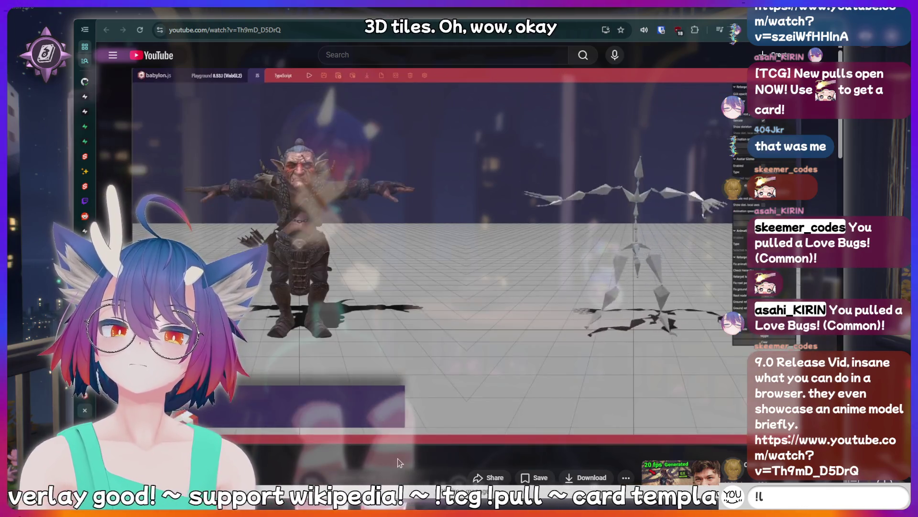
pyautogui.write('!lurk')
pyautogui.press('BackSpace')
pyautogui.press('BackSpace')
pyautogui.press('BackSpace')
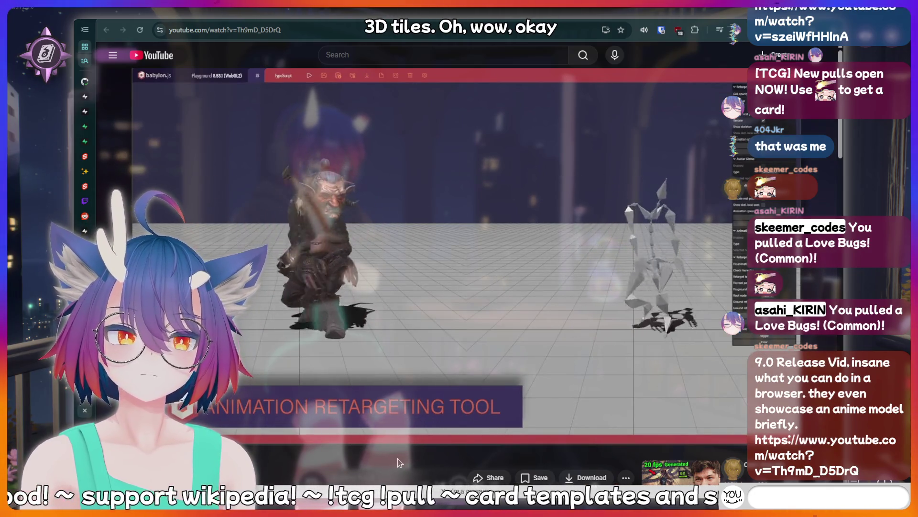
pyautogui.write('thinking hard')
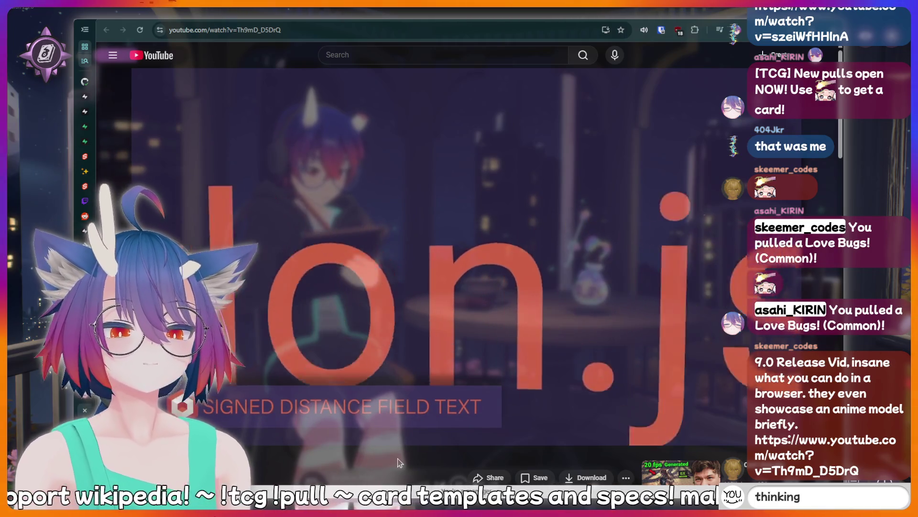
pyautogui.press('BackSpace')
pyautogui.press('BackSpace')
pyautogui.press('BackSpace')
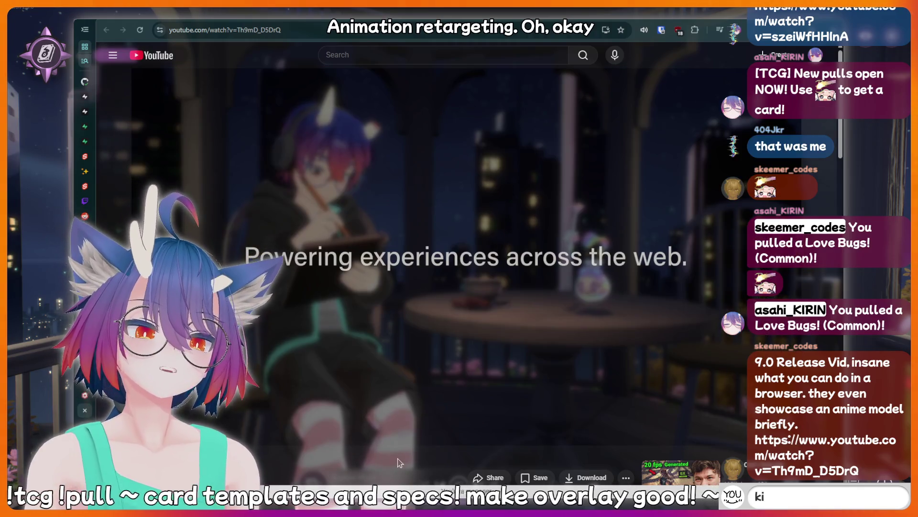
pyautogui.write('is a bott')
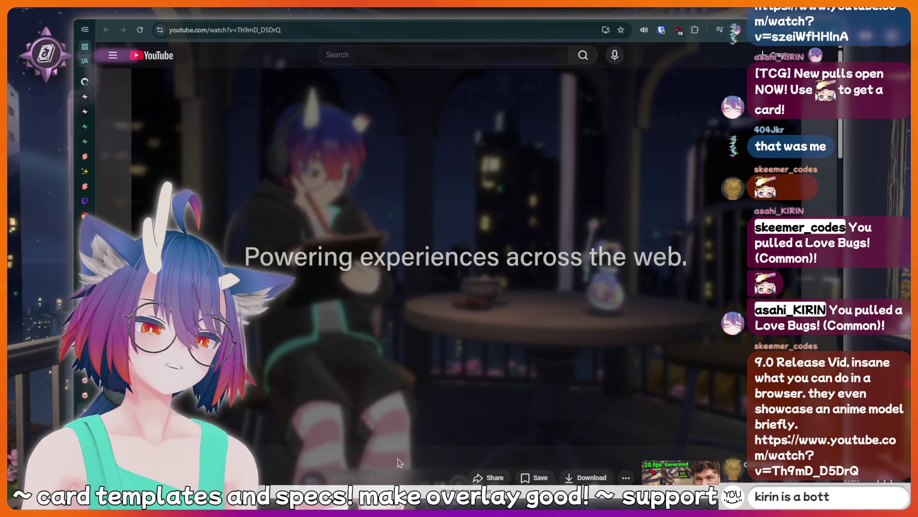
pyautogui.write('om')
pyautogui.press('BackSpace')
pyautogui.press('BackSpace')
pyautogui.press('BackSpace')
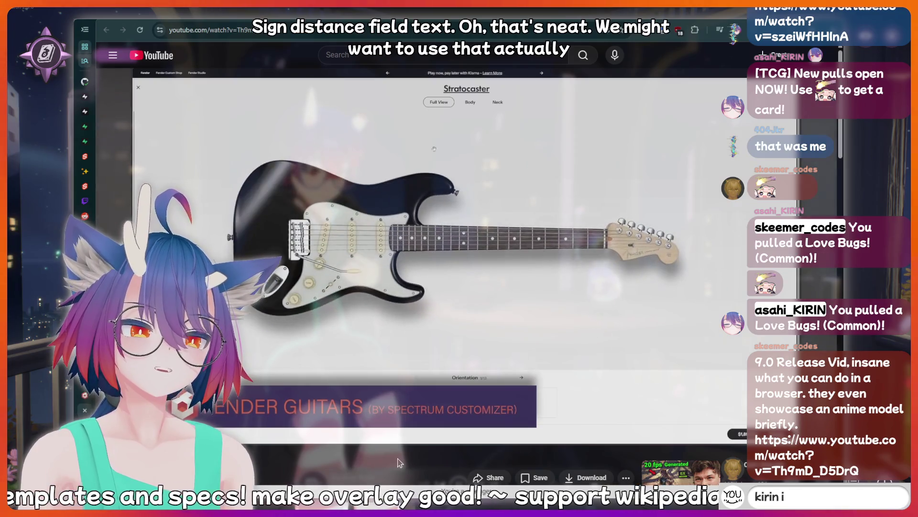
pyautogui.press('BackSpace')
pyautogui.press('BackSpace')
pyautogui.press('BackSpace')
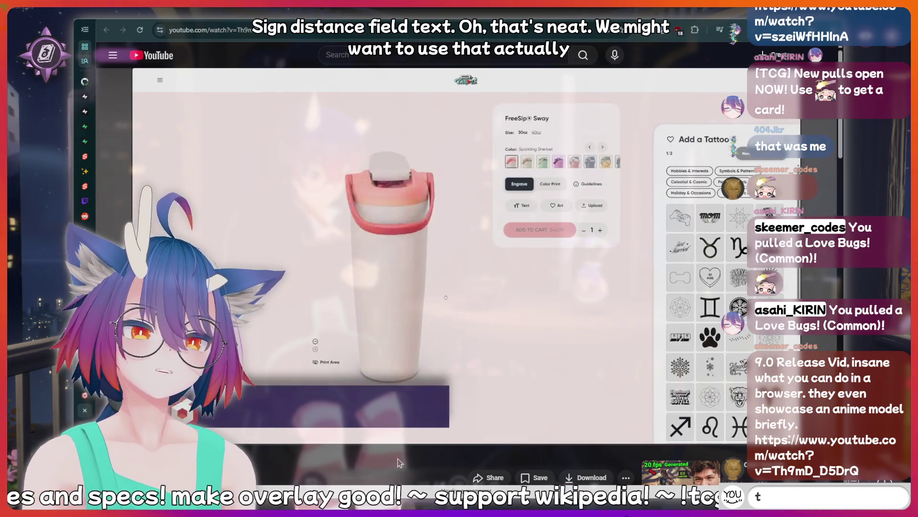
pyautogui.write('thin')
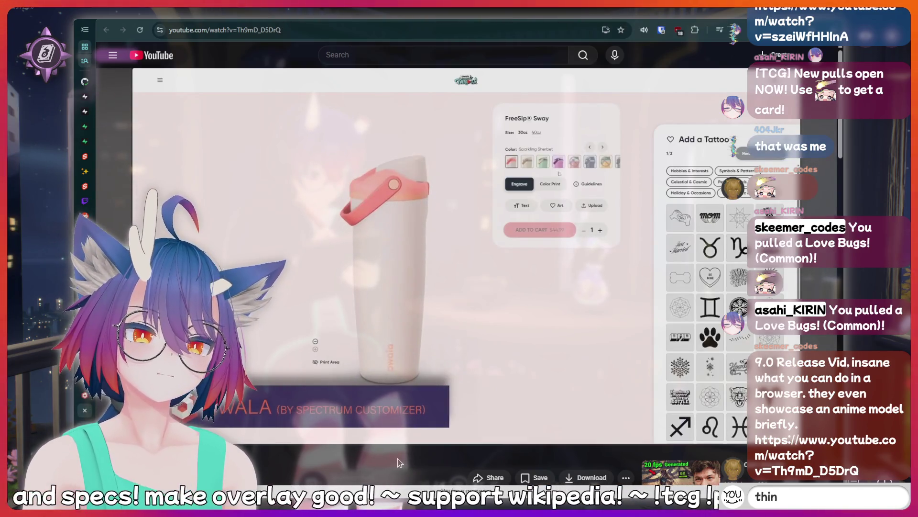
pyautogui.write('king hard')
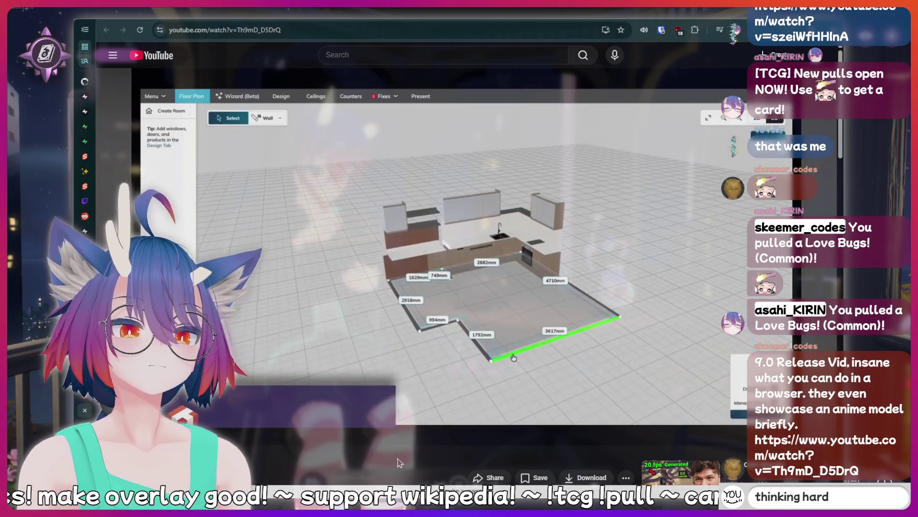
pyautogui.press('BackSpace')
pyautogui.press('BackSpace')
pyautogui.press('BackSpace')
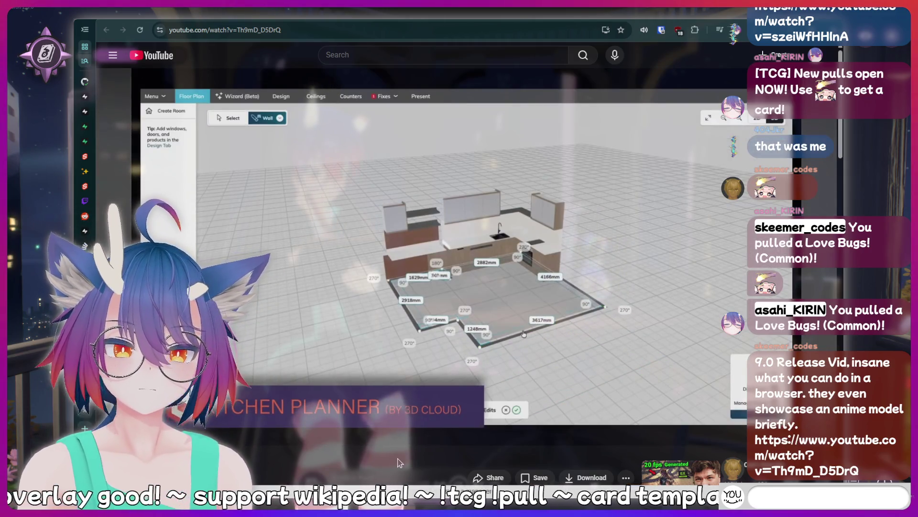
pyautogui.write('ne')
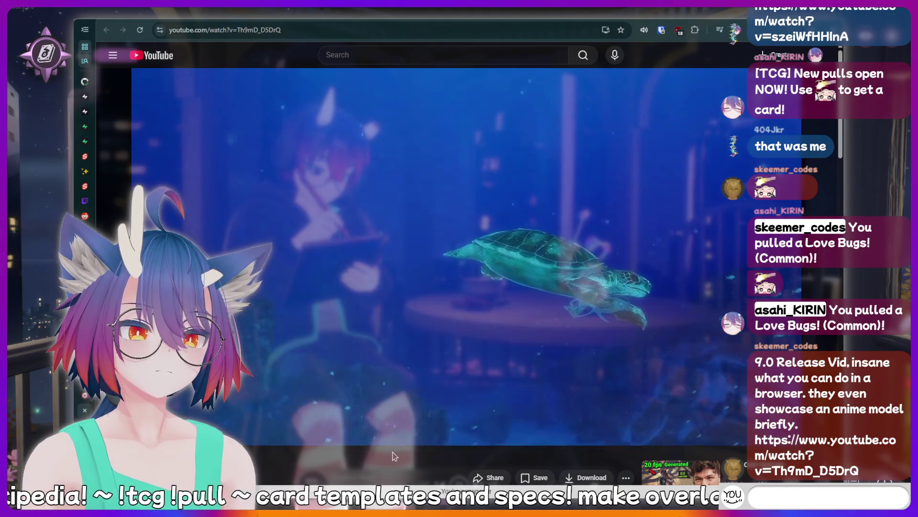
pyautogui.write('om')
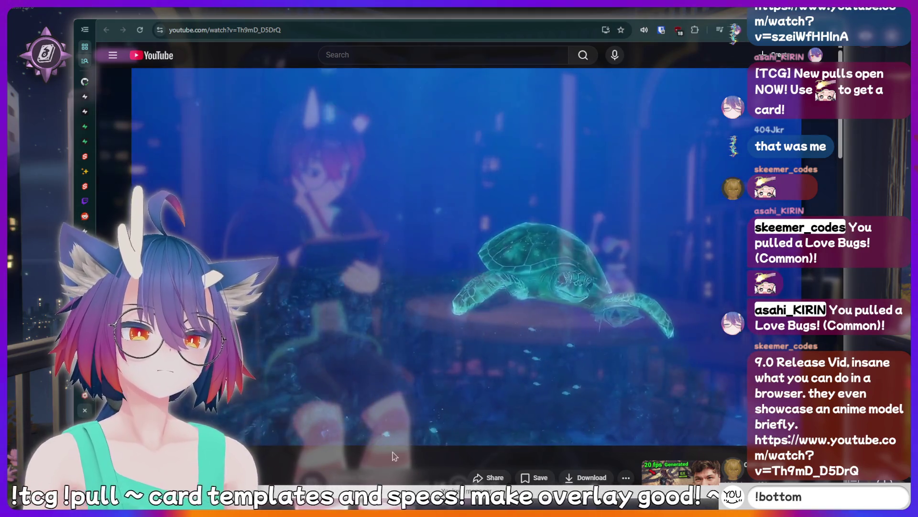
pyautogui.press('Return')
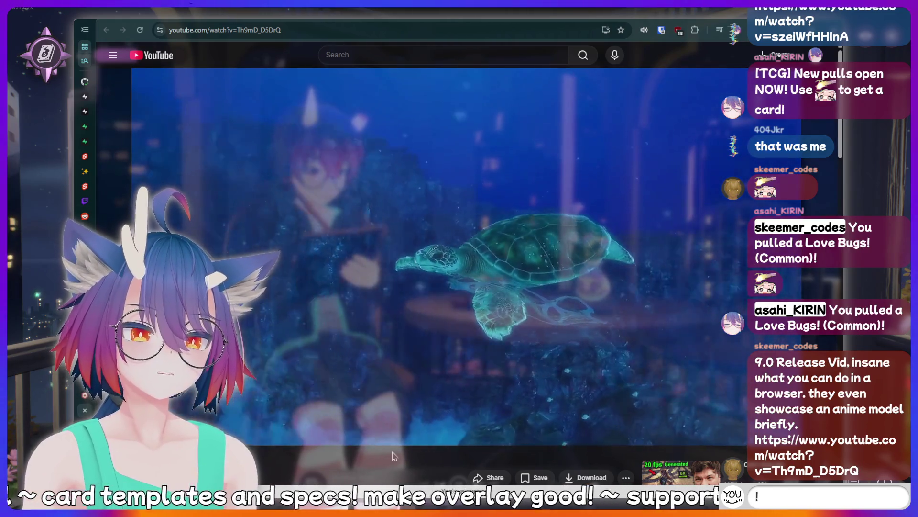
pyautogui.write('!addquote I just sai')
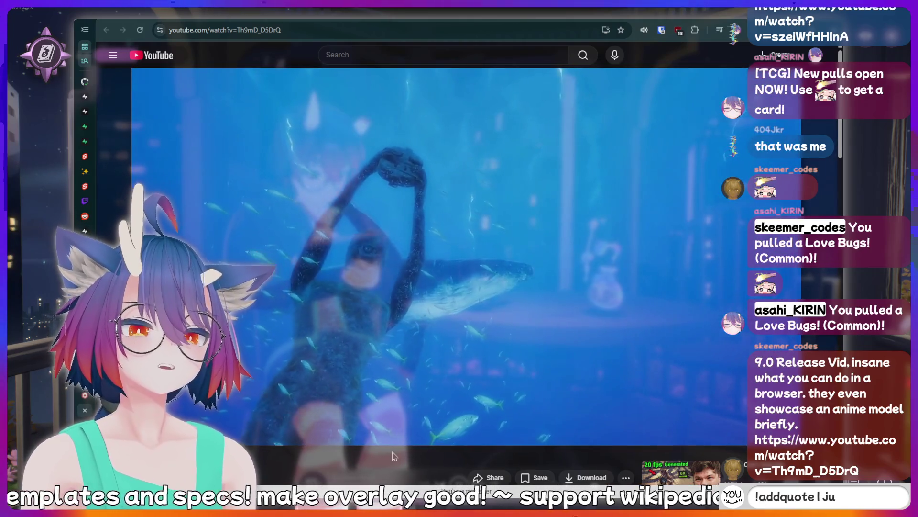
pyautogui.write('d something sussy th')
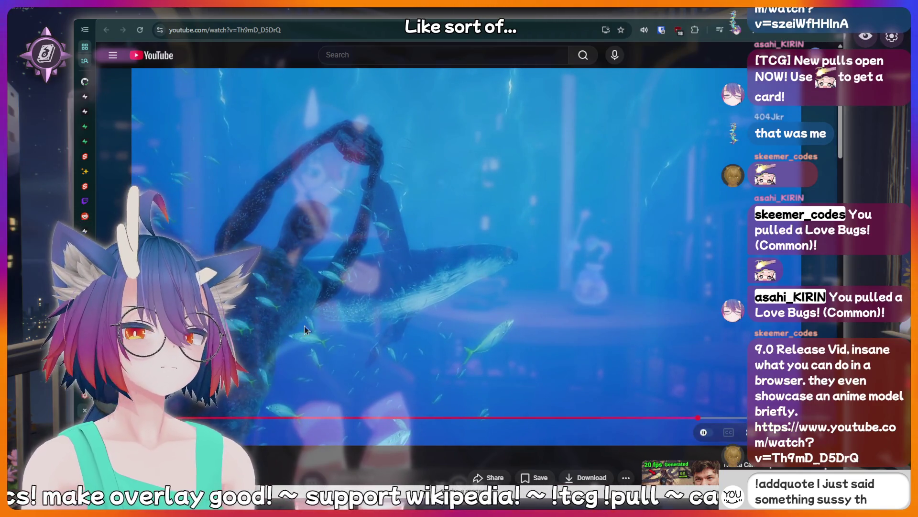
pyautogui.write('at should be rec')
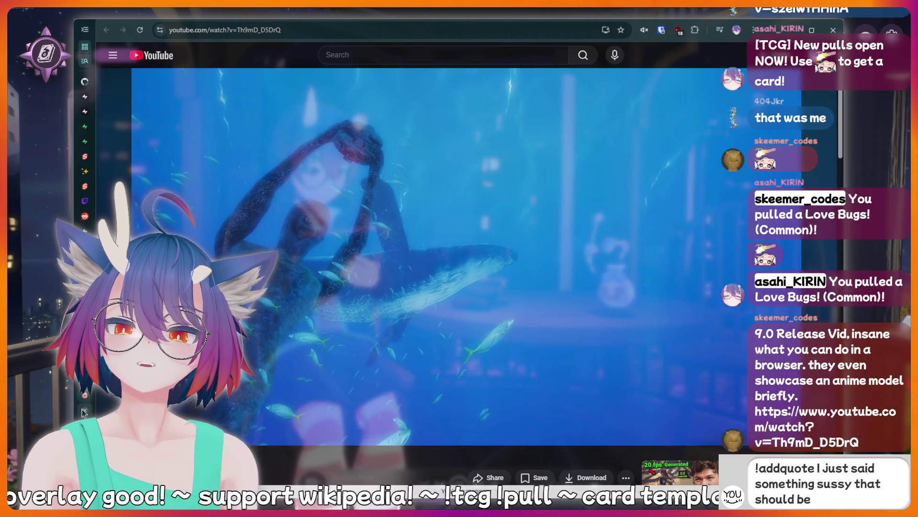
pyautogui.write('ord')
# Return to the nme.babylonjs.com tab showing the expanded Sheen frame below Reflection.
pyautogui.click(85, 410)
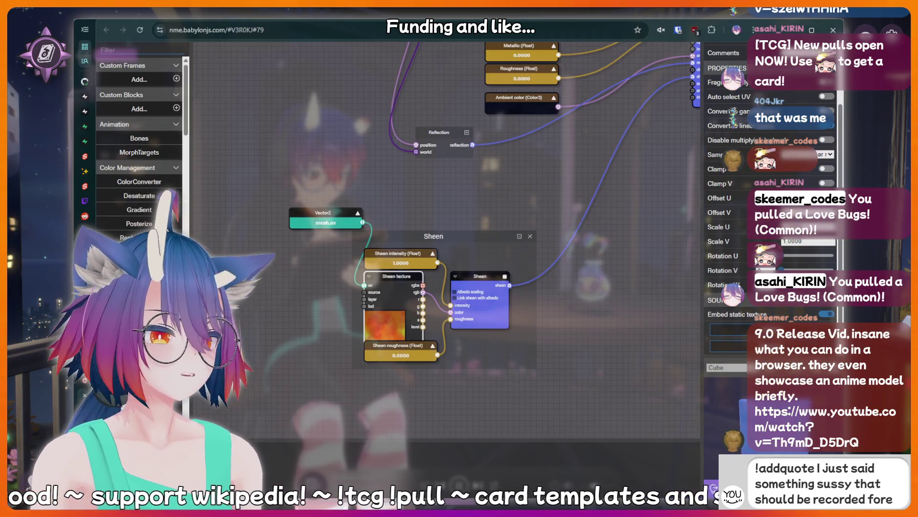
pyautogui.write('ver')
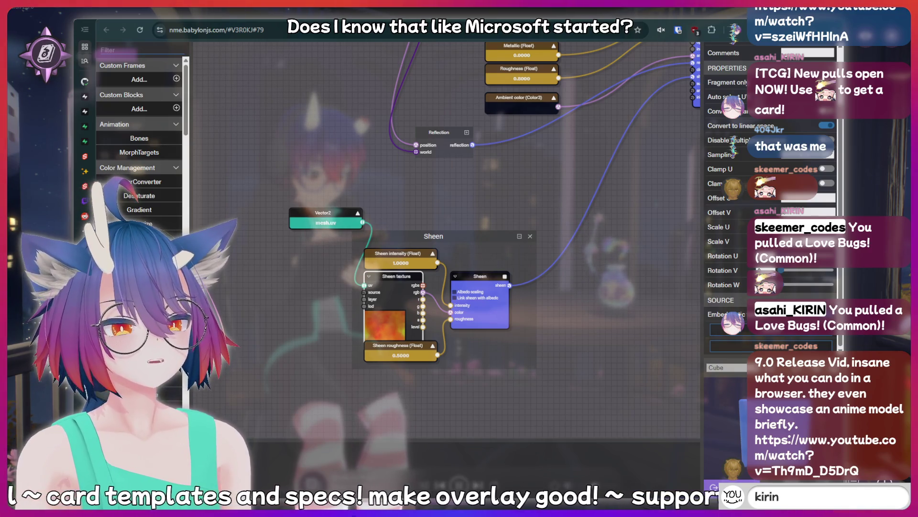
pyautogui.write('is')
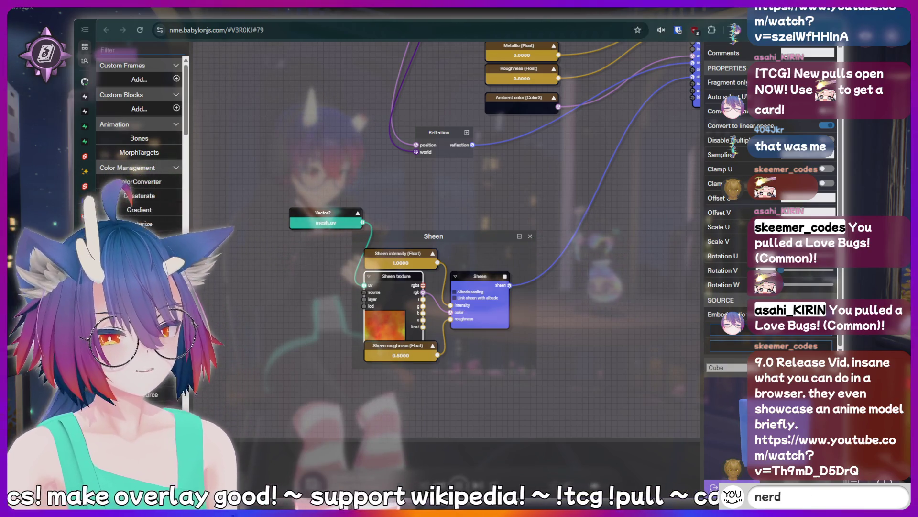
pyautogui.write('!c')
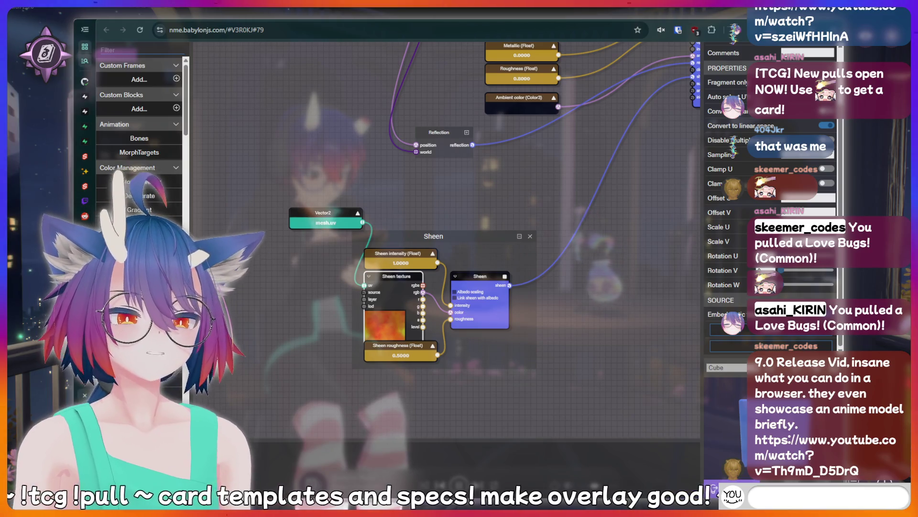
# Collapse the Sheen frame, then expand and re-collapse the Reflection frame near PBRMetallicRoughness.
pyautogui.click(519, 238)
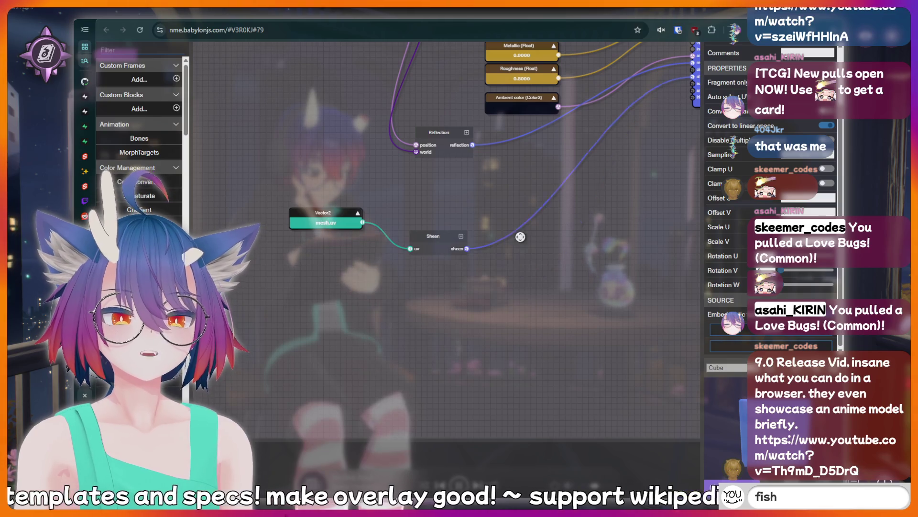
pyautogui.moveTo(577, 232); pyautogui.dragTo(590, 344)
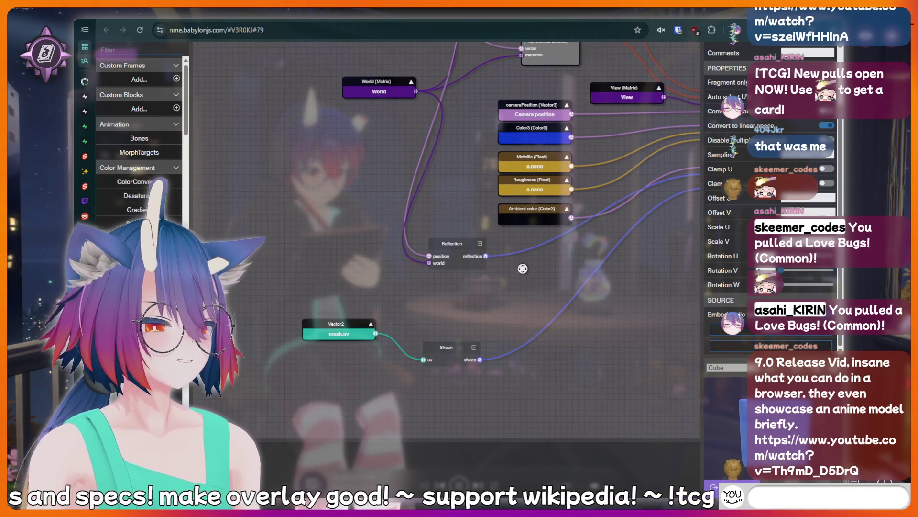
pyautogui.moveTo(523, 268); pyautogui.dragTo(514, 321)
pyautogui.click(471, 299)
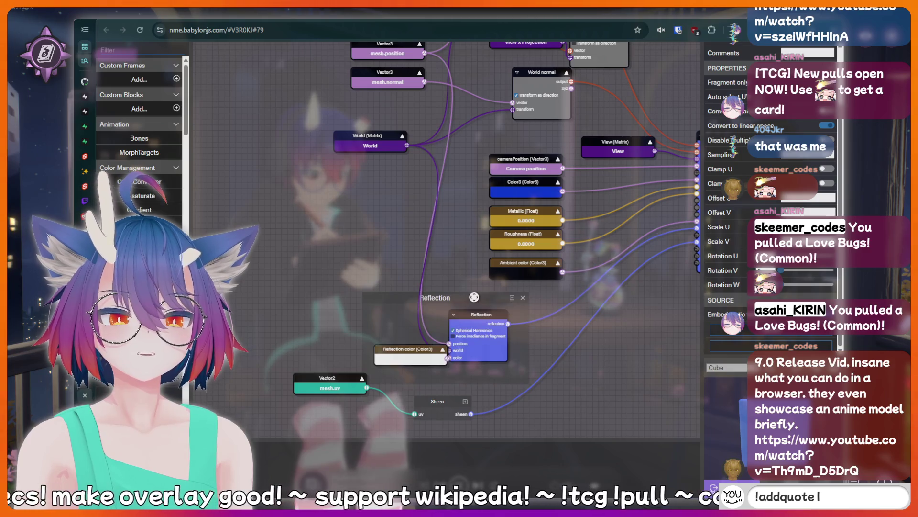
pyautogui.click(512, 299)
pyautogui.moveTo(518, 334)
pyautogui.mouseDown()
pyautogui.moveTo(410, 351)
pyautogui.moveTo(374, 342)
pyautogui.mouseUp()
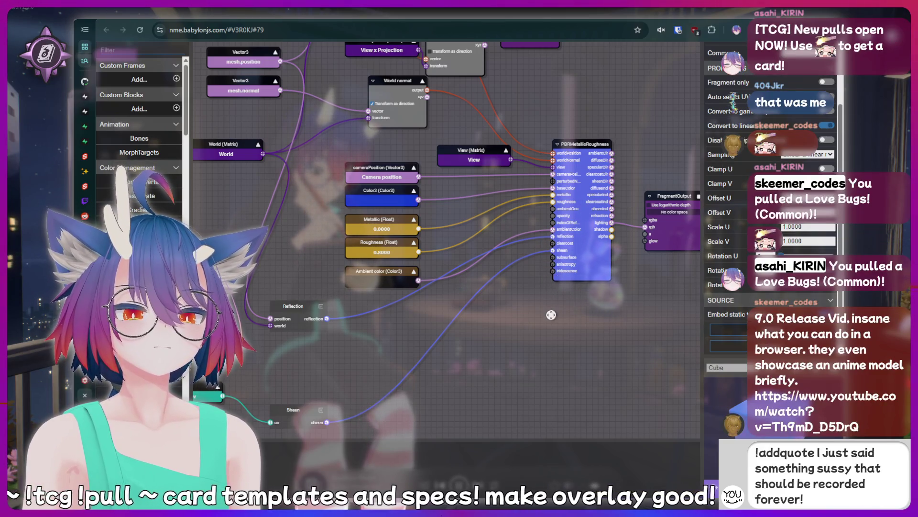
pyautogui.moveTo(551, 315); pyautogui.dragTo(558, 322)
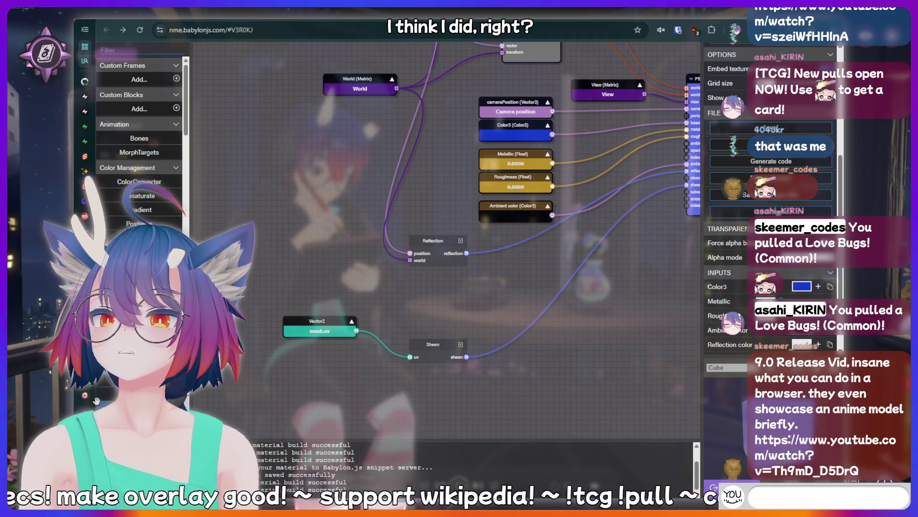
# From the Node Material and PBR docs, open the PBR Blocks Sheen example in the editor.
pyautogui.hotkey('ctrl', 'w')
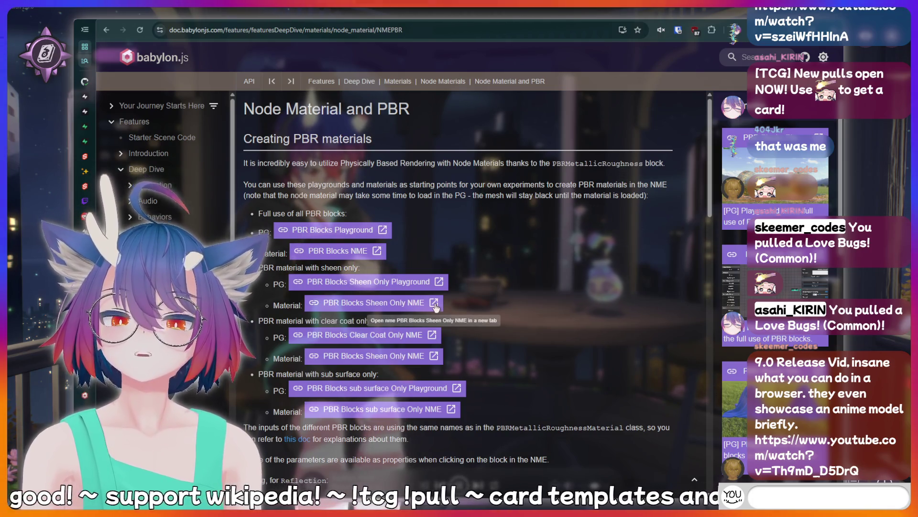
pyautogui.click(381, 253)
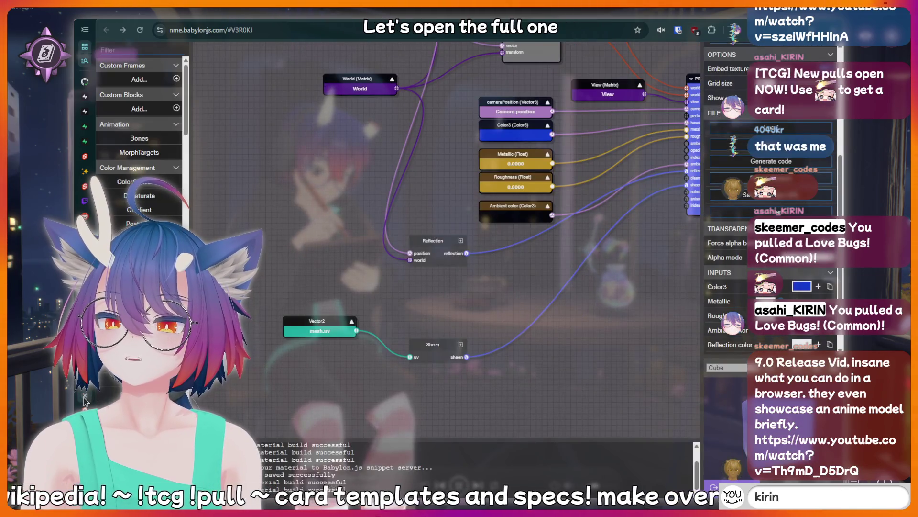
pyautogui.hotkey('alt', 'Left')
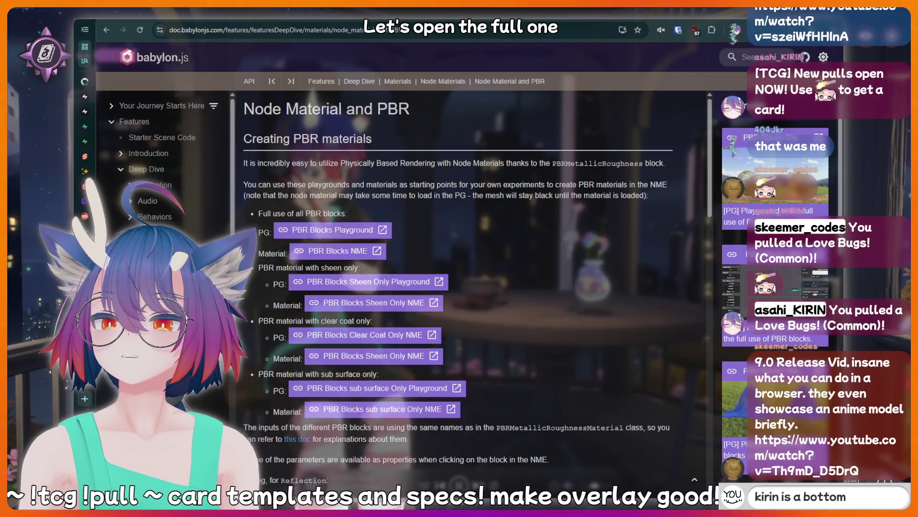
pyautogui.click(381, 251)
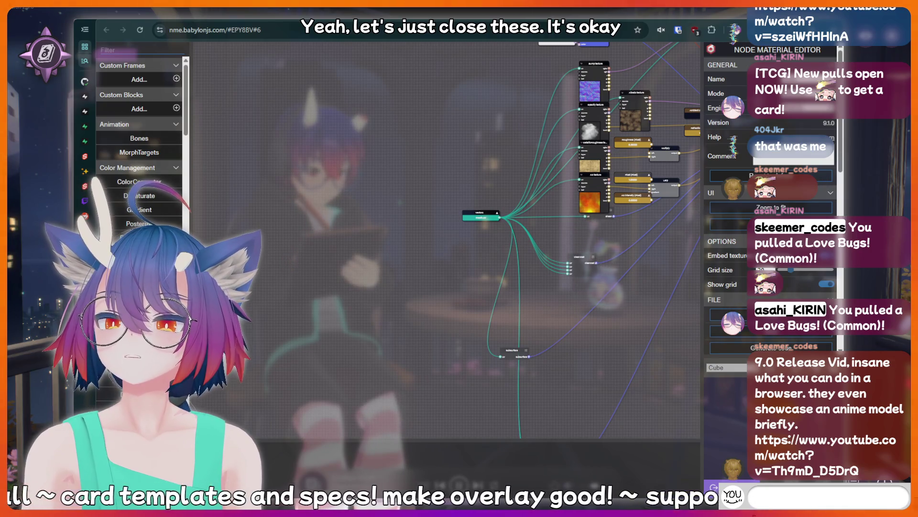
pyautogui.moveTo(389, 278)
pyautogui.mouseDown()
pyautogui.moveTo(369, 286)
pyautogui.moveTo(330, 248)
pyautogui.moveTo(227, 194)
pyautogui.moveTo(250, 218)
pyautogui.mouseUp()
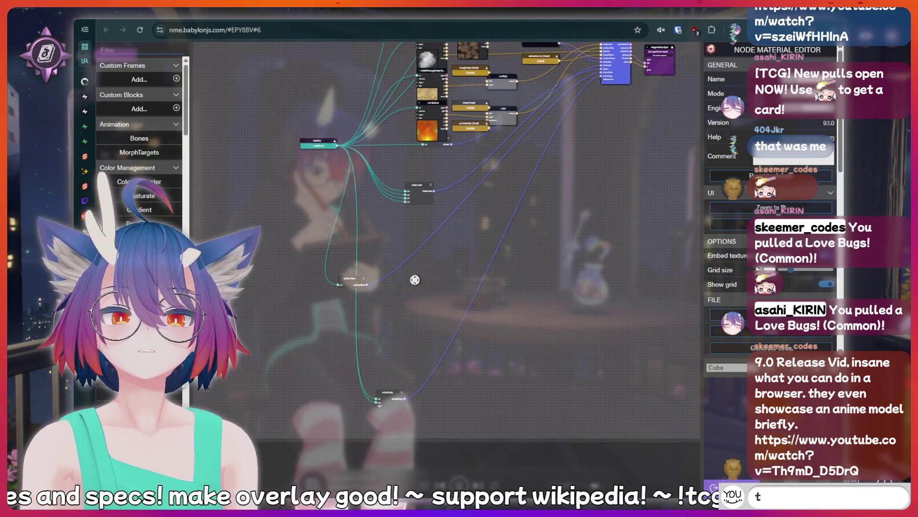
pyautogui.scroll(10, 415, 279)
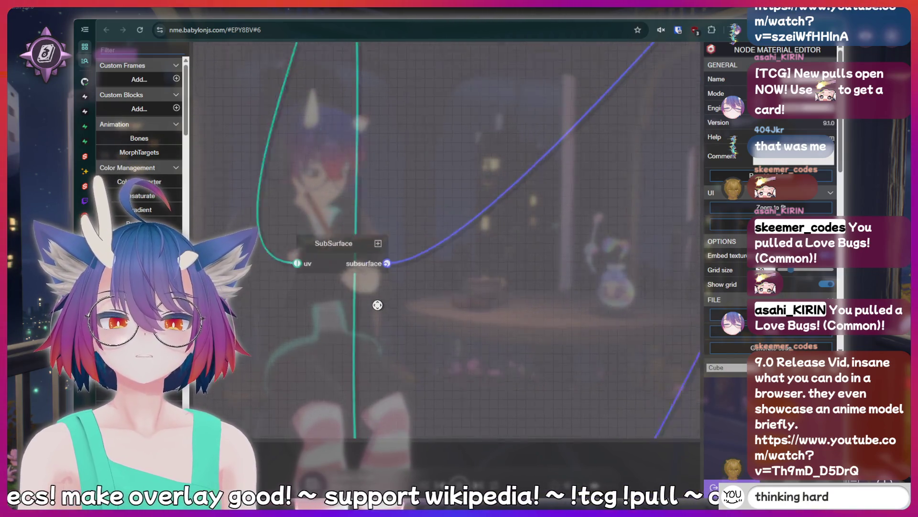
pyautogui.click(378, 243)
pyautogui.scroll(-5, 552, 272)
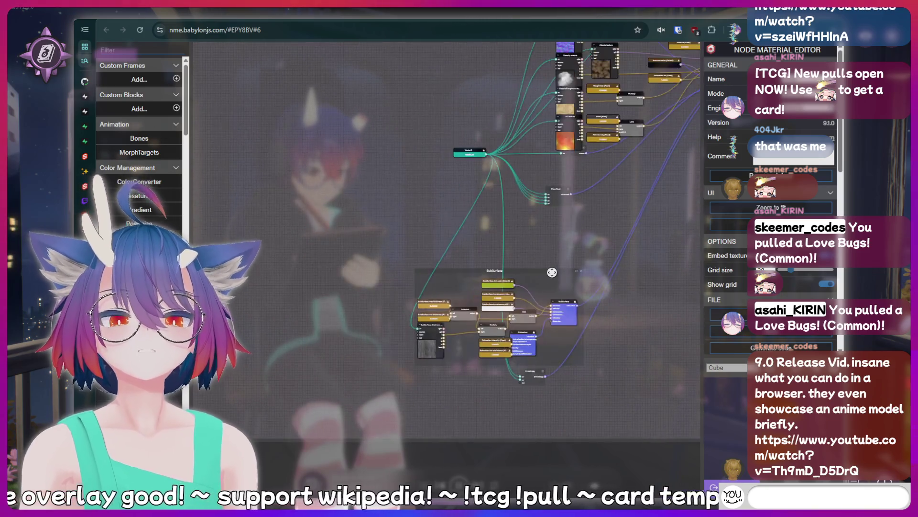
pyautogui.scroll(3, 537, 285)
pyautogui.click(596, 262)
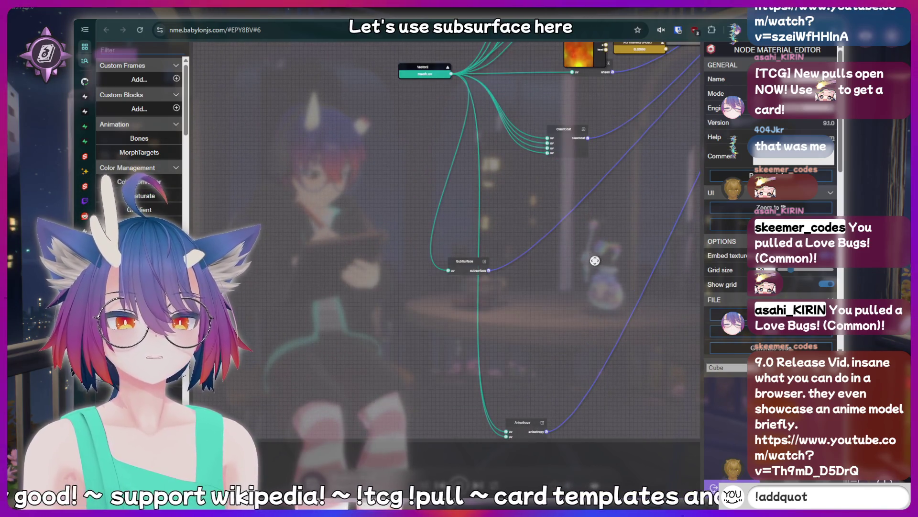
pyautogui.moveTo(613, 190); pyautogui.dragTo(570, 268)
pyautogui.click(541, 206)
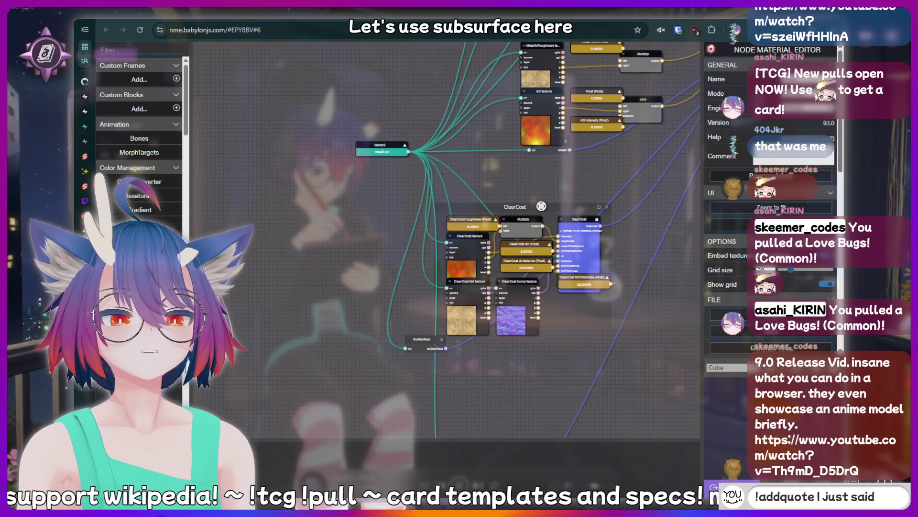
pyautogui.click(598, 208)
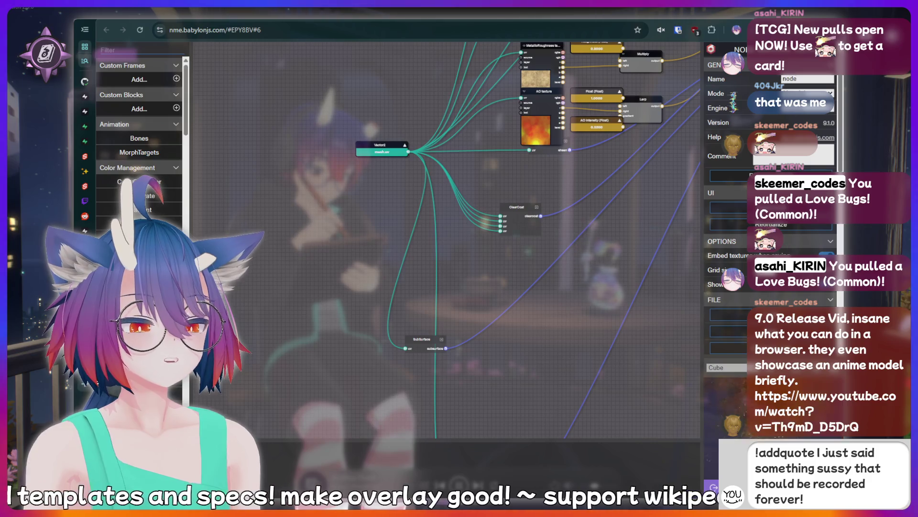
pyautogui.moveTo(545, 373)
pyautogui.mouseDown()
pyautogui.moveTo(547, 197)
pyautogui.moveTo(498, 246)
pyautogui.mouseUp()
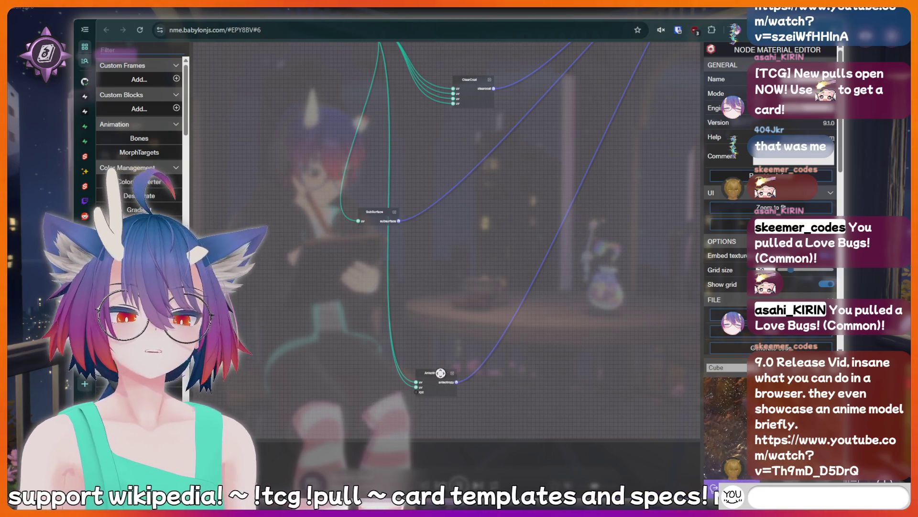
pyautogui.moveTo(440, 373); pyautogui.dragTo(471, 270)
pyautogui.scroll(8, 478, 296)
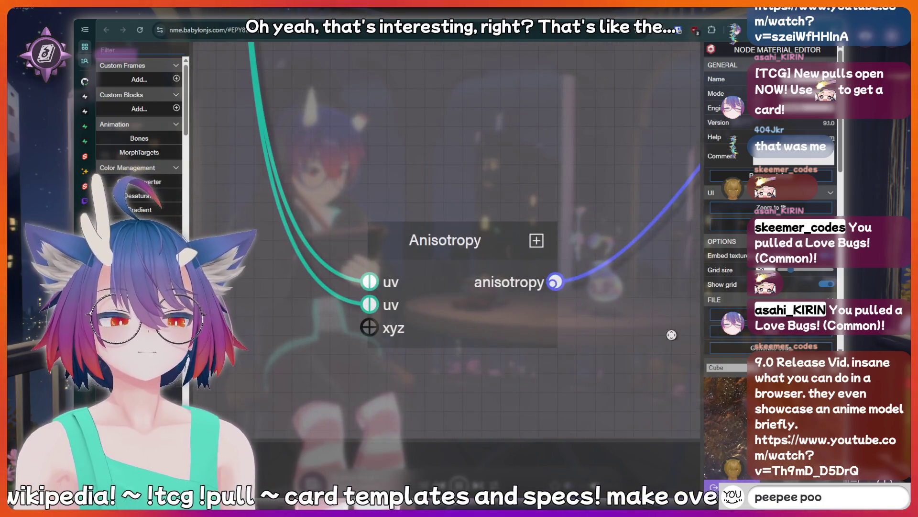
# Expand the Anisotropy frame to see its texture, Subtract, Multiply nodes and 2.00, 2.00 direction.
pyautogui.click(540, 243)
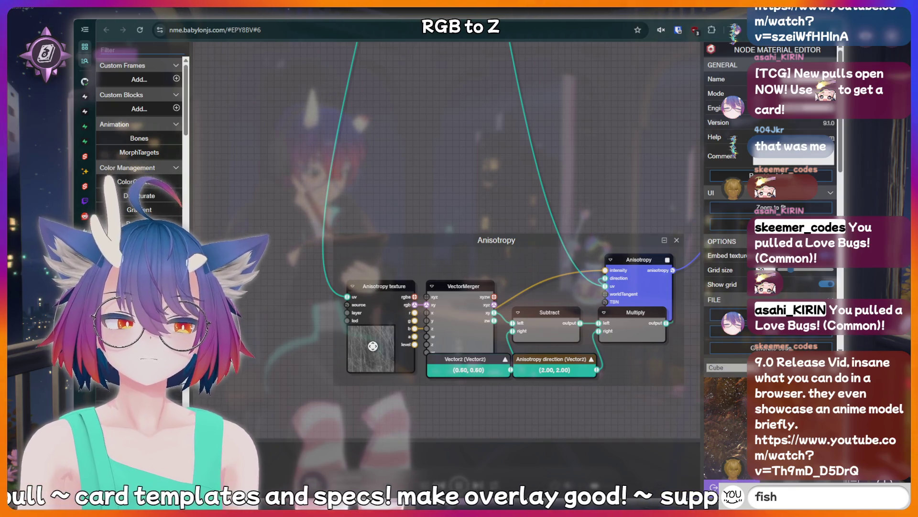
pyautogui.write('peepee poopoo')
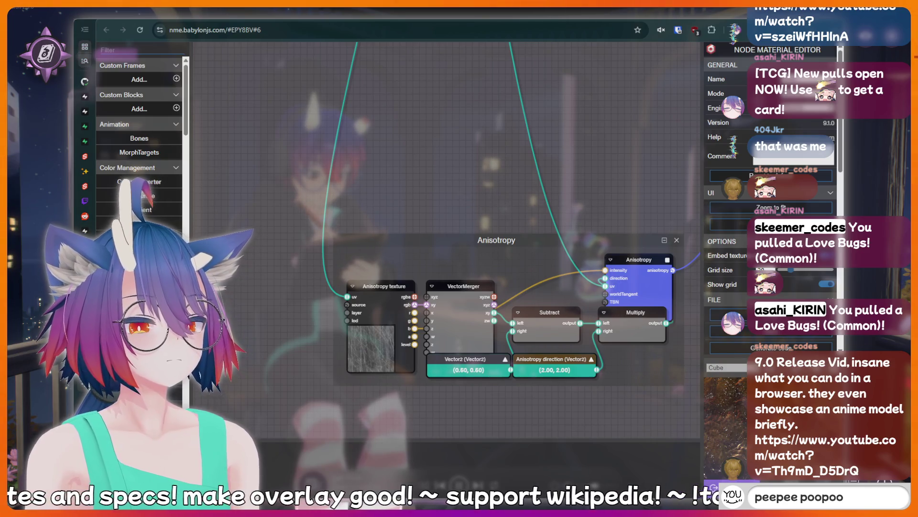
pyautogui.press('BackSpace')
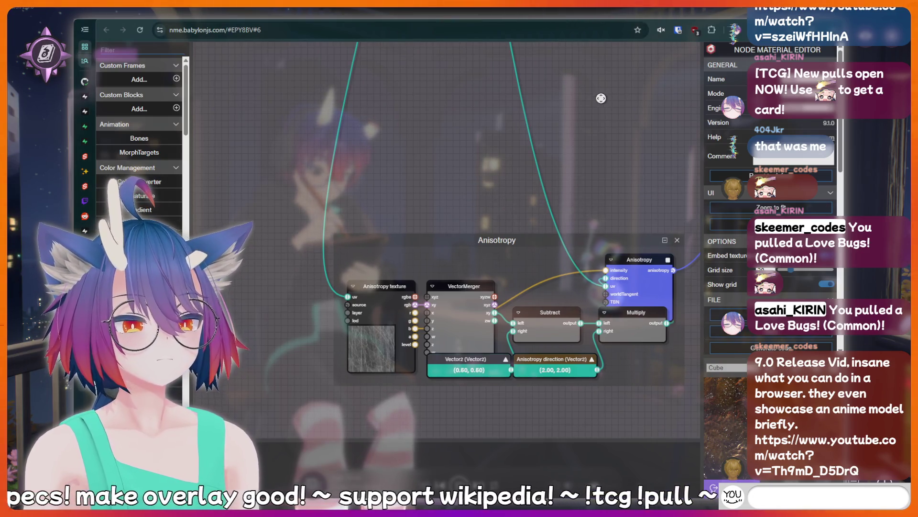
pyautogui.write('fish')
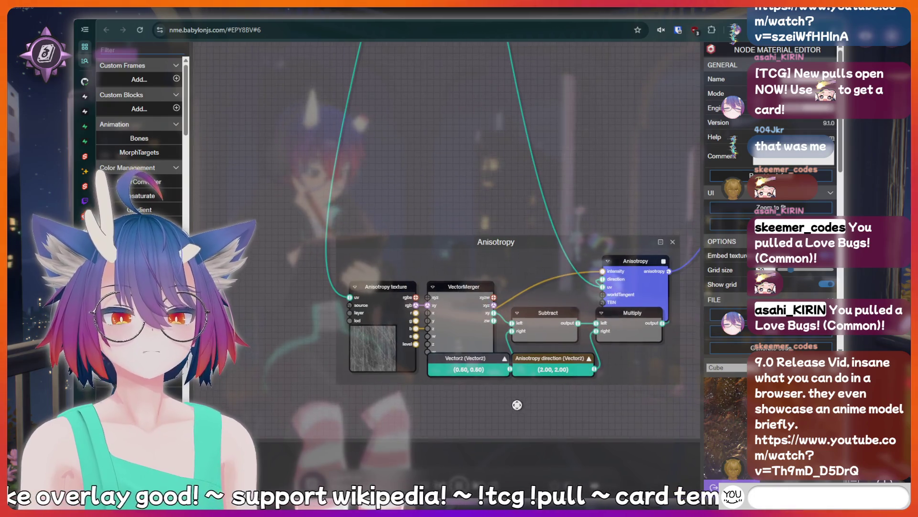
pyautogui.press('BackSpace')
pyautogui.press('BackSpace')
pyautogui.press('BackSpace')
pyautogui.write('L')
pyautogui.write('AAAAAAH')
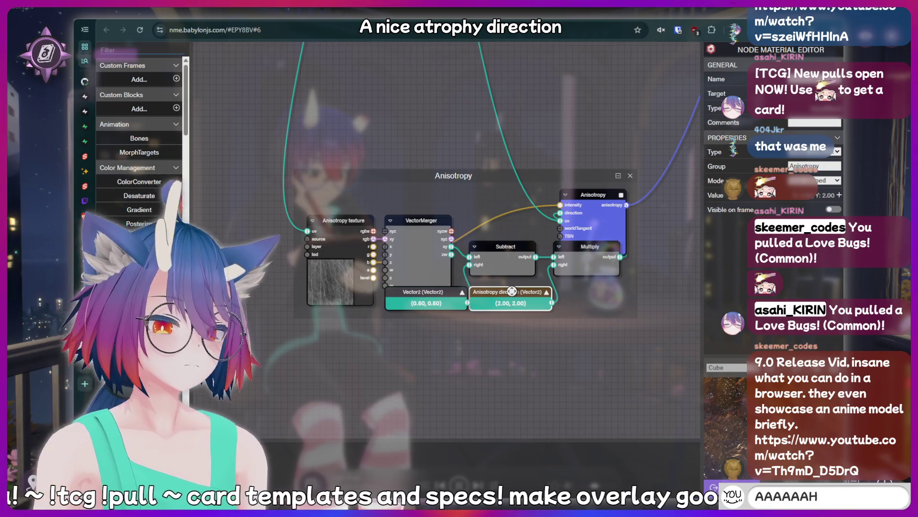
pyautogui.press('Return')
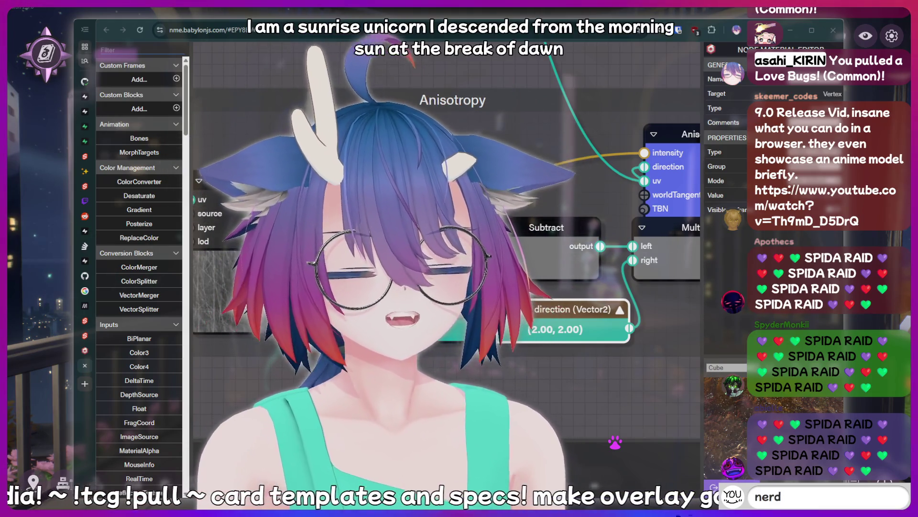
pyautogui.write('!addquote I jus')
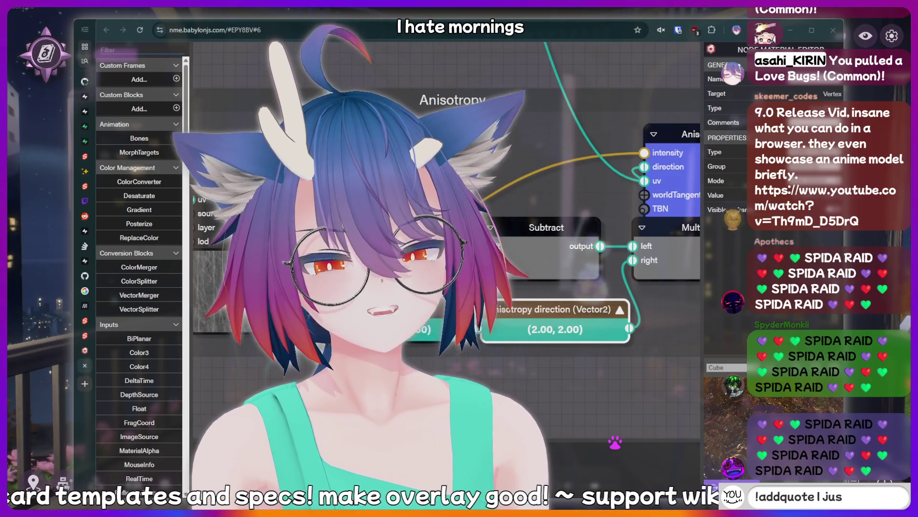
pyautogui.write('t said someth')
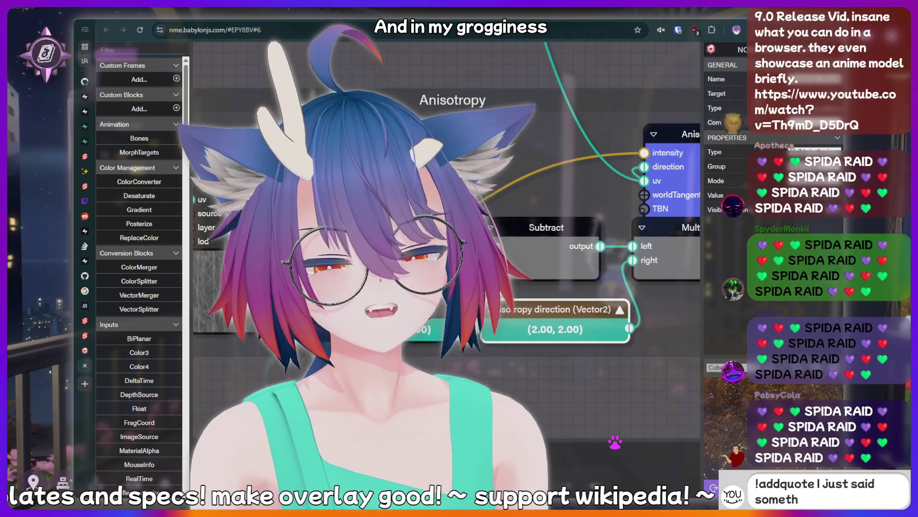
pyautogui.write('ing sussy tha')
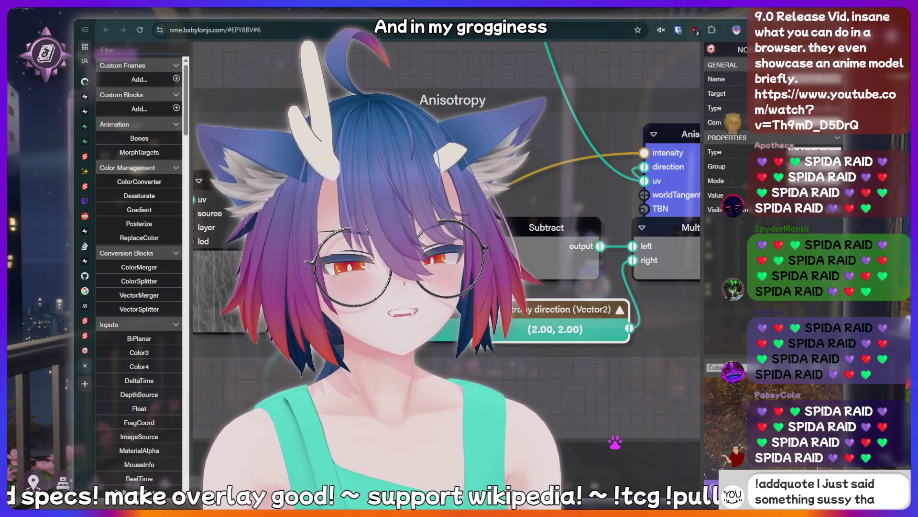
pyautogui.write('t should be r')
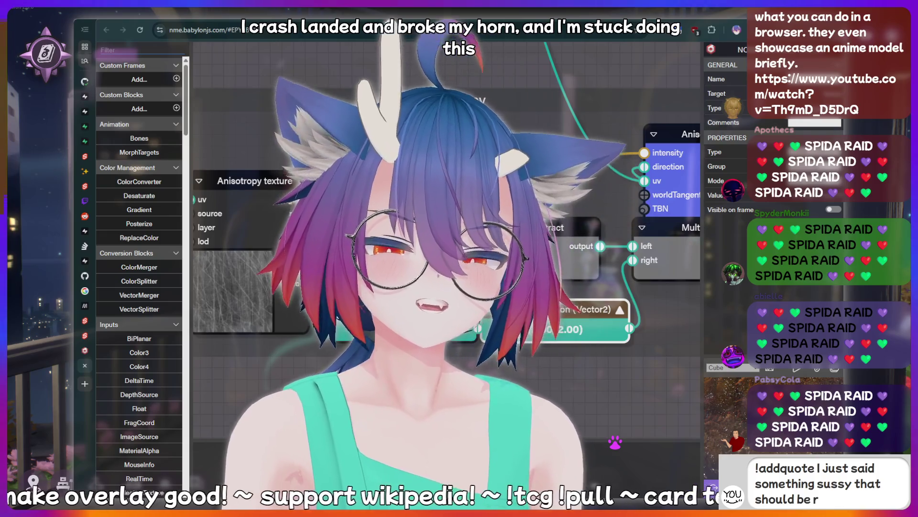
pyautogui.write('ecorded')
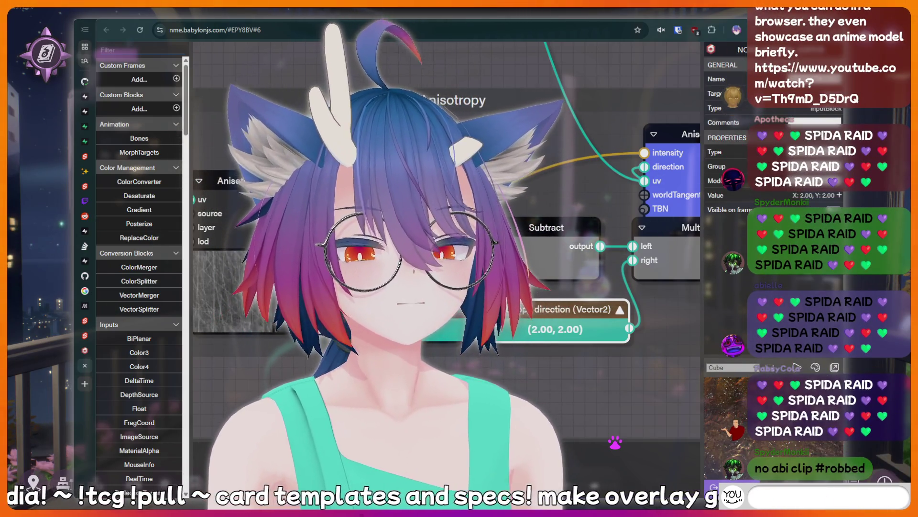
pyautogui.write('thinking h')
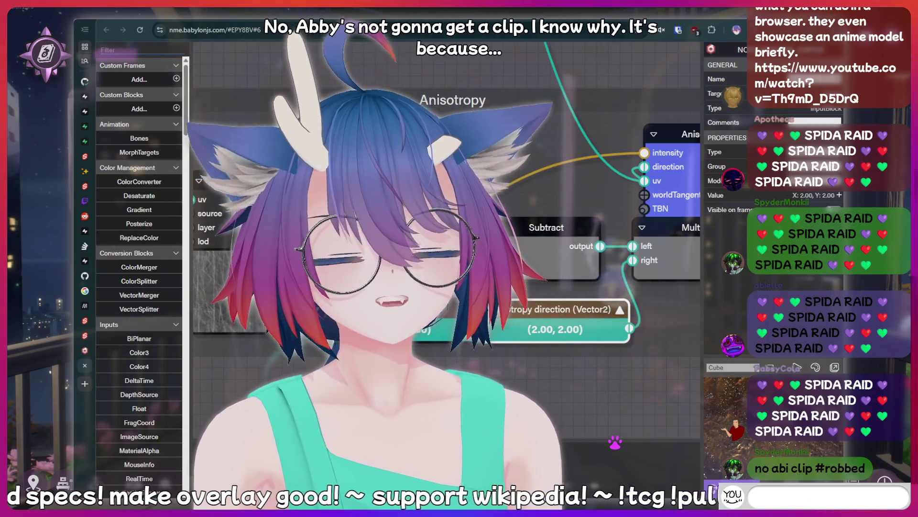
pyautogui.write('kirin is a b')
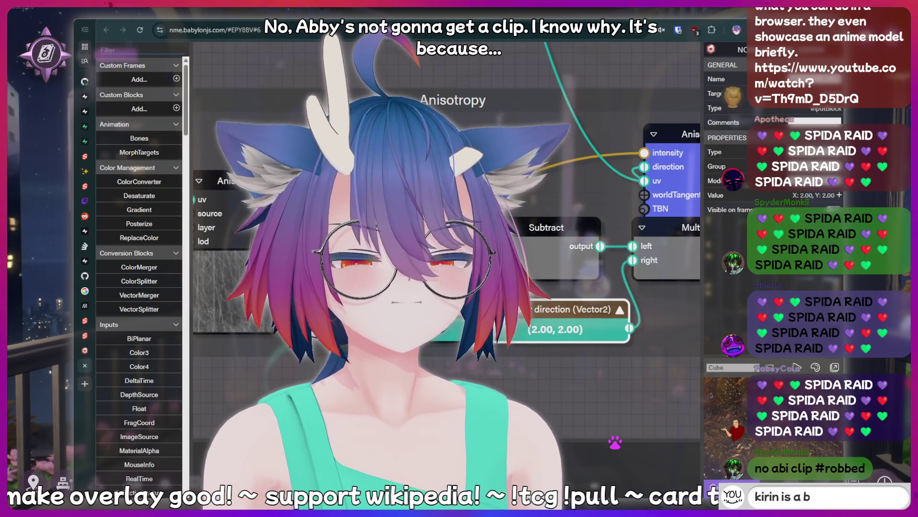
pyautogui.write('m')
pyautogui.press('BackSpace')
pyautogui.press('BackSpace')
pyautogui.press('BackSpace')
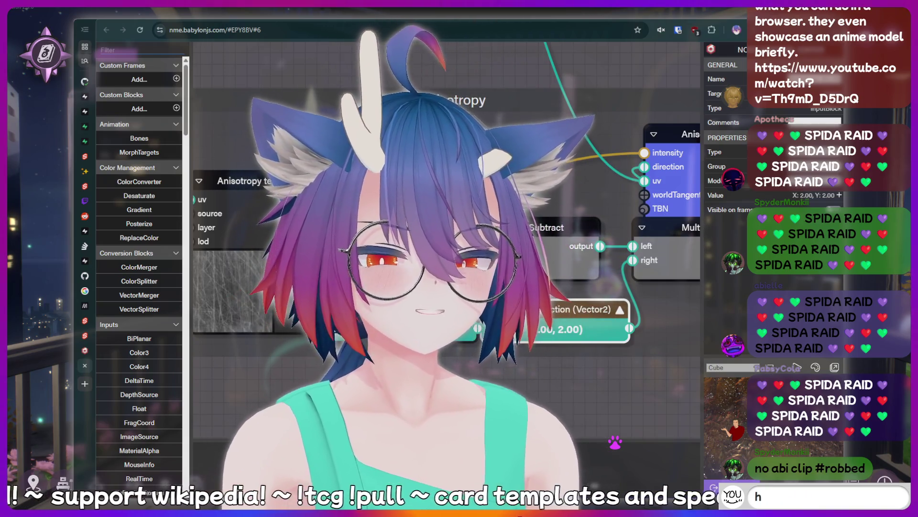
pyautogui.press('BackSpace')
pyautogui.press('BackSpace')
pyautogui.press('BackSpace')
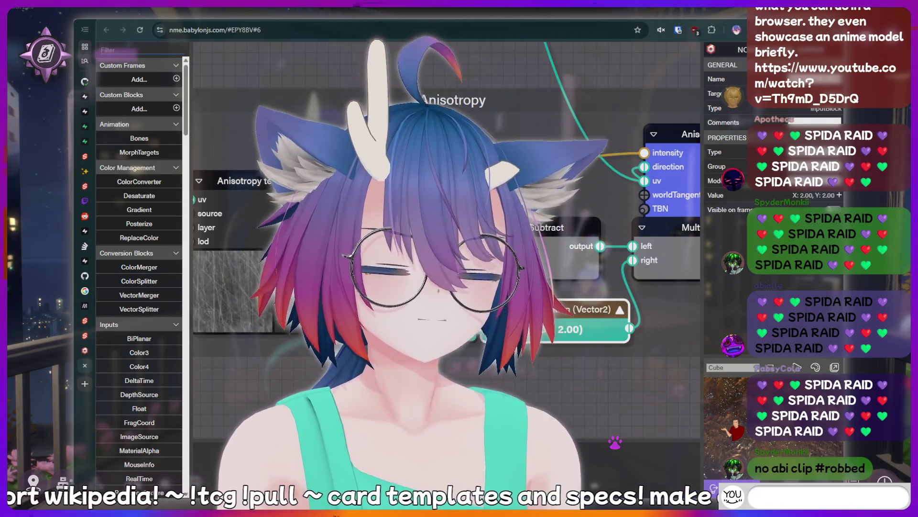
pyautogui.write('!fish')
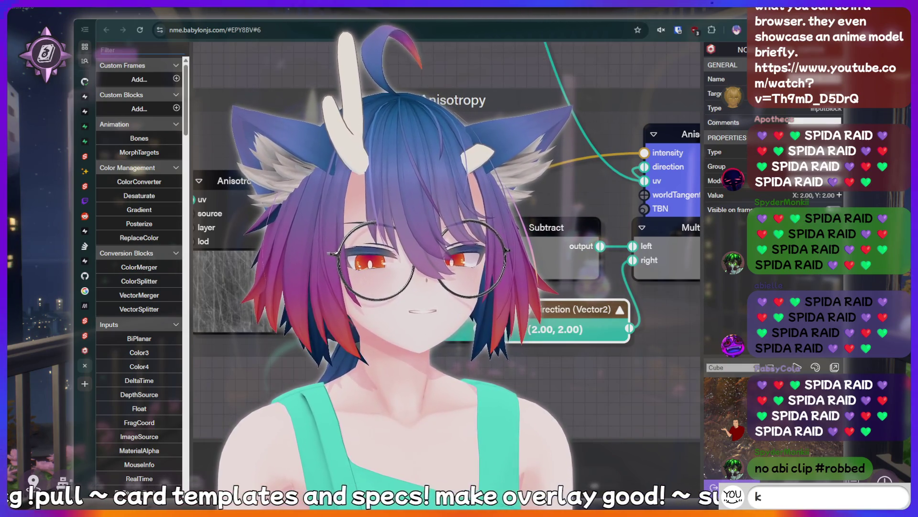
pyautogui.write(' is a bottom')
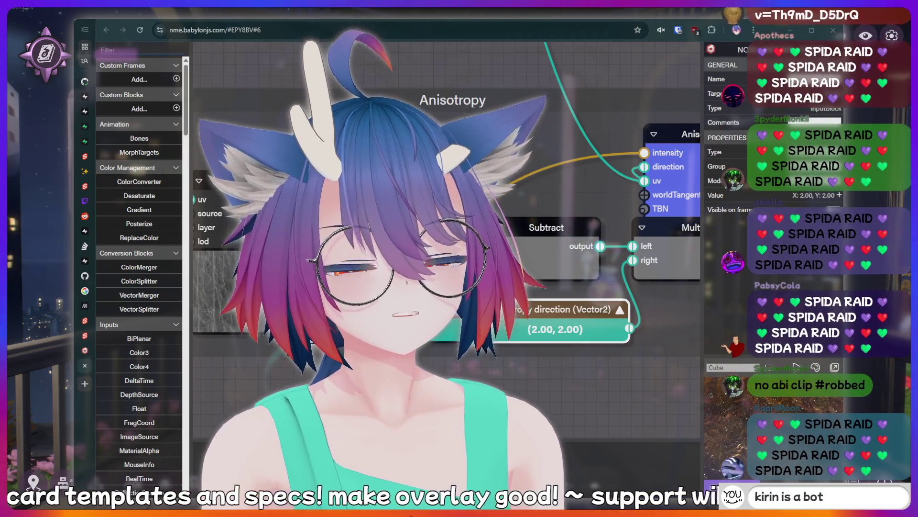
pyautogui.press('BackSpace')
pyautogui.press('BackSpace')
pyautogui.press('BackSpace')
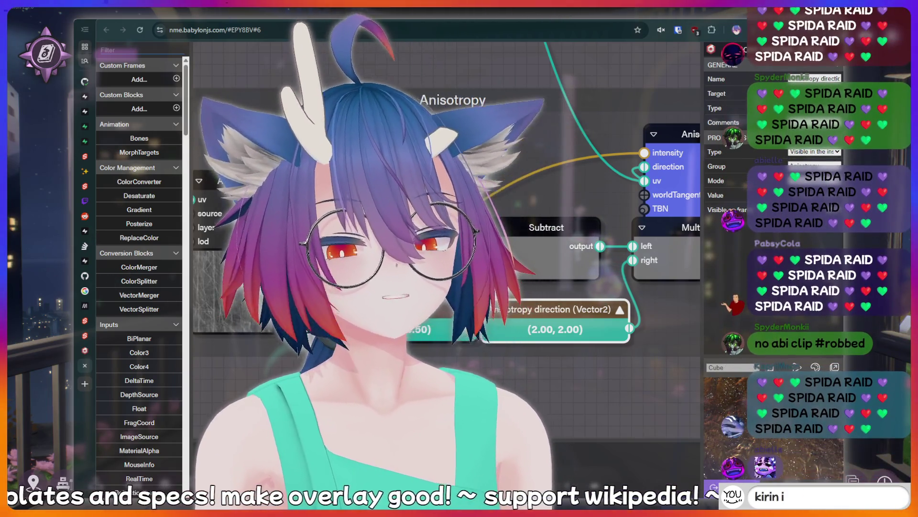
pyautogui.write('!addq')
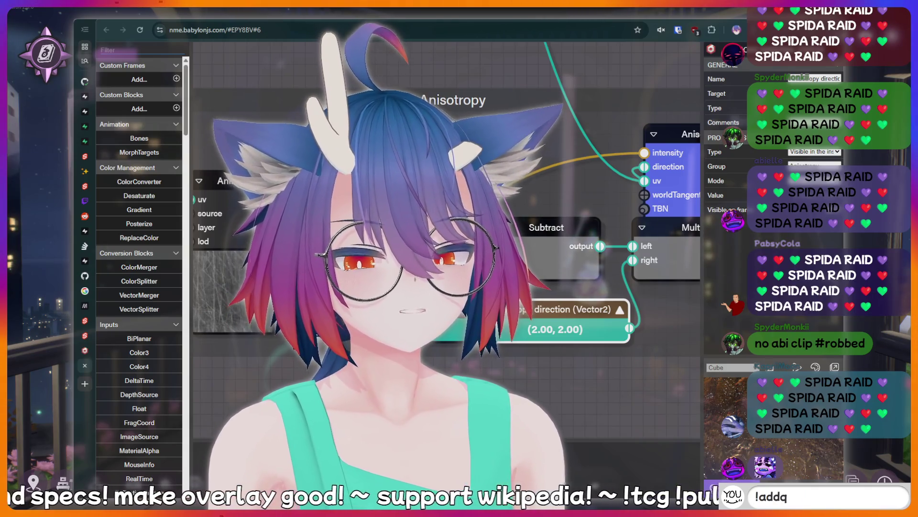
pyautogui.write('uote I Just said')
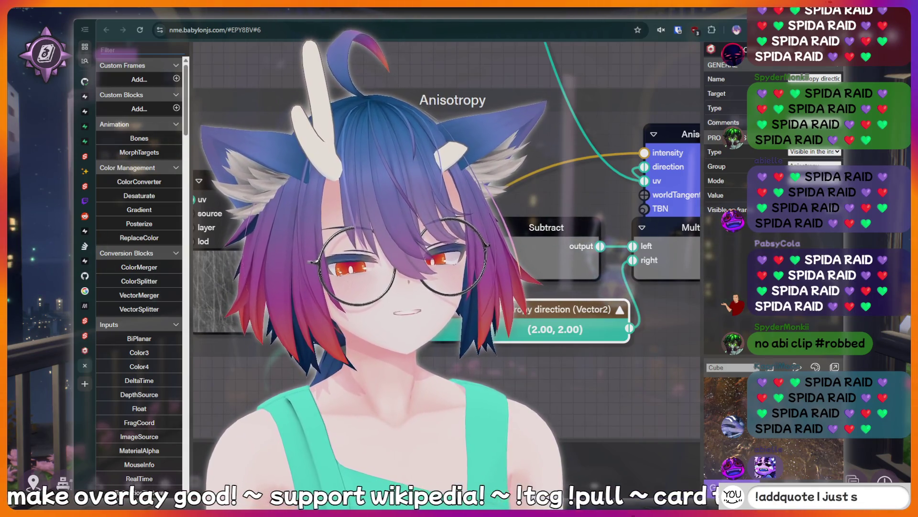
pyautogui.write(' something')
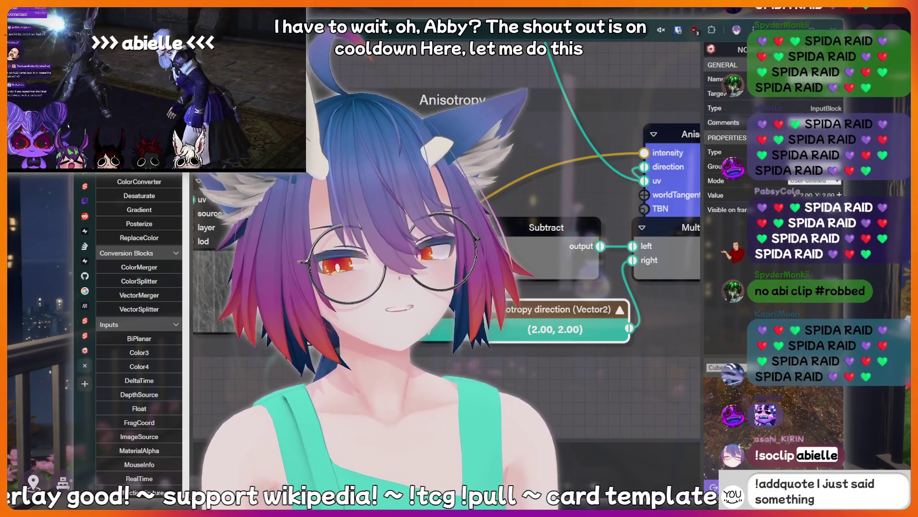
pyautogui.write(' sussy that s')
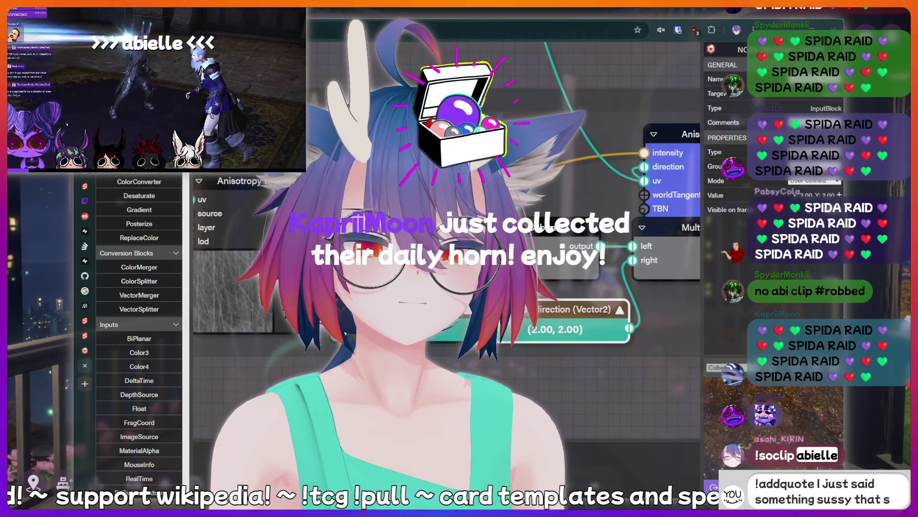
pyautogui.write('hould be rec')
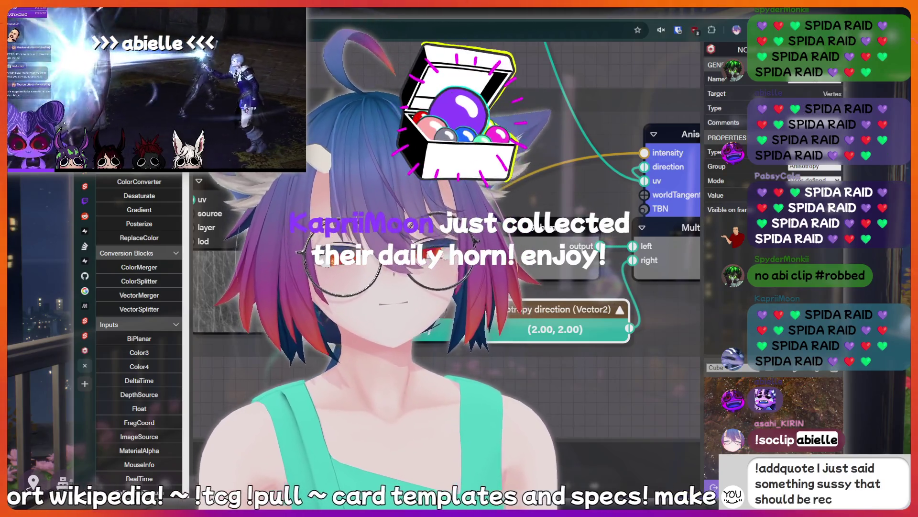
pyautogui.write('orded forever!')
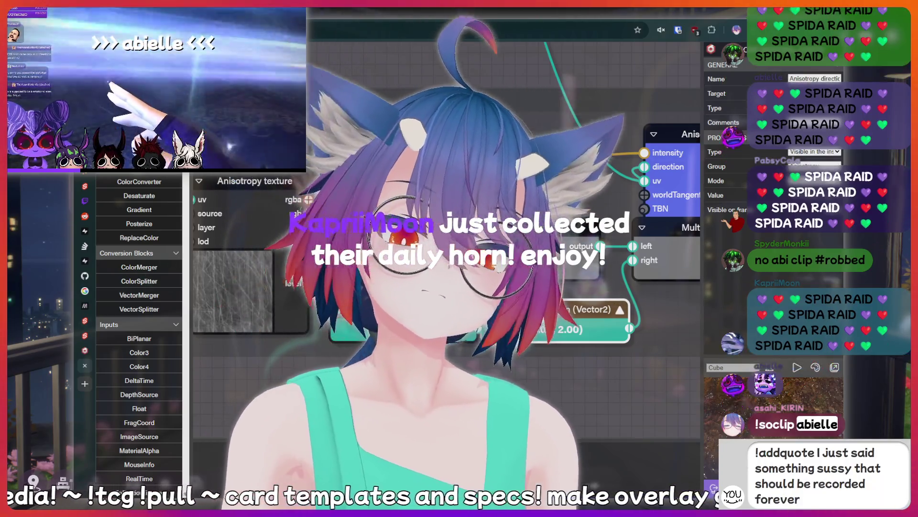
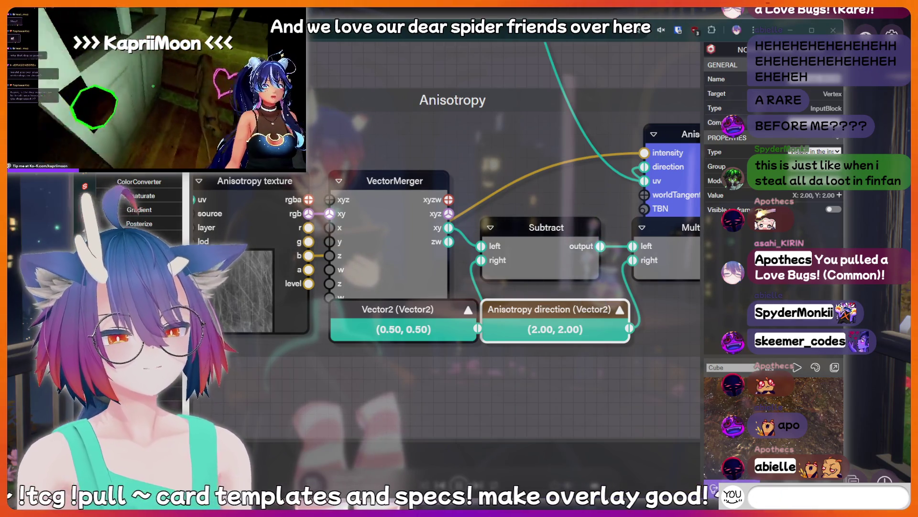
# Leave the Anisotropy node graph unchanged and bring the Inkscape card document to the front.
pyautogui.write('!')
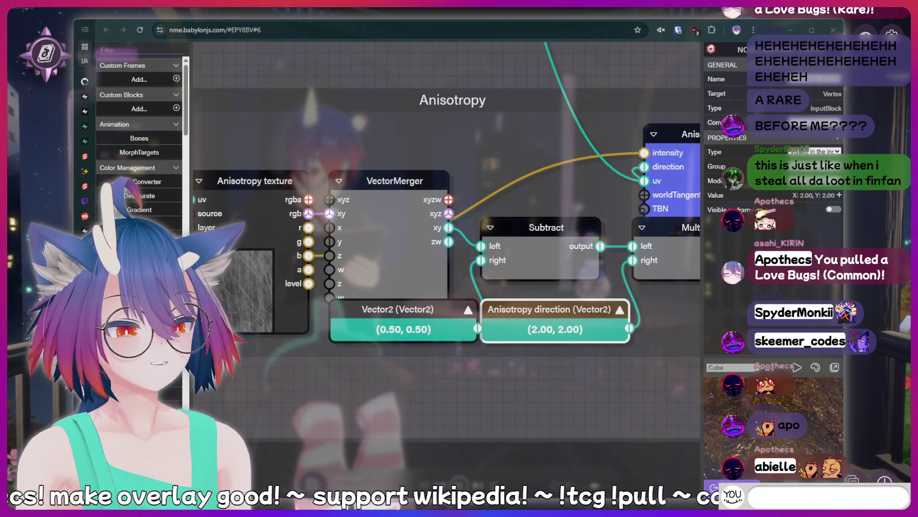
pyautogui.write('thinking hard')
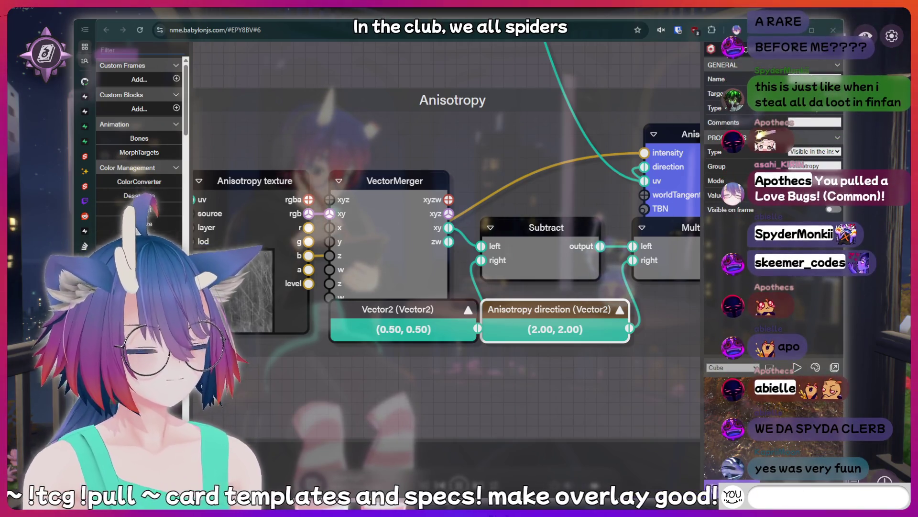
pyautogui.write('cring')
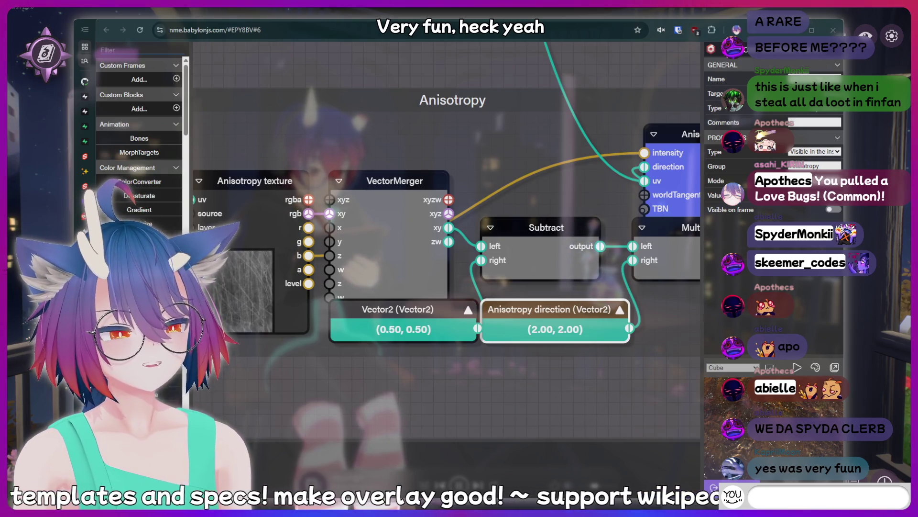
pyautogui.write('!bottom')
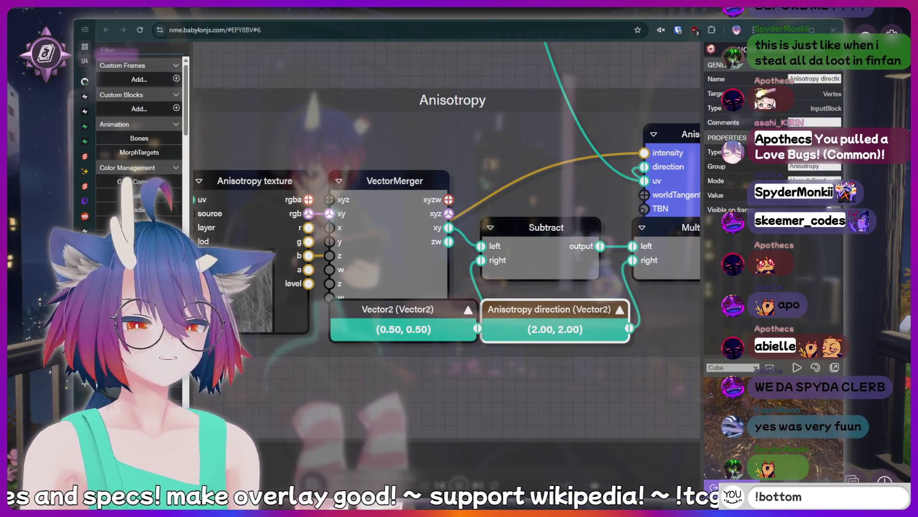
pyautogui.write('p')
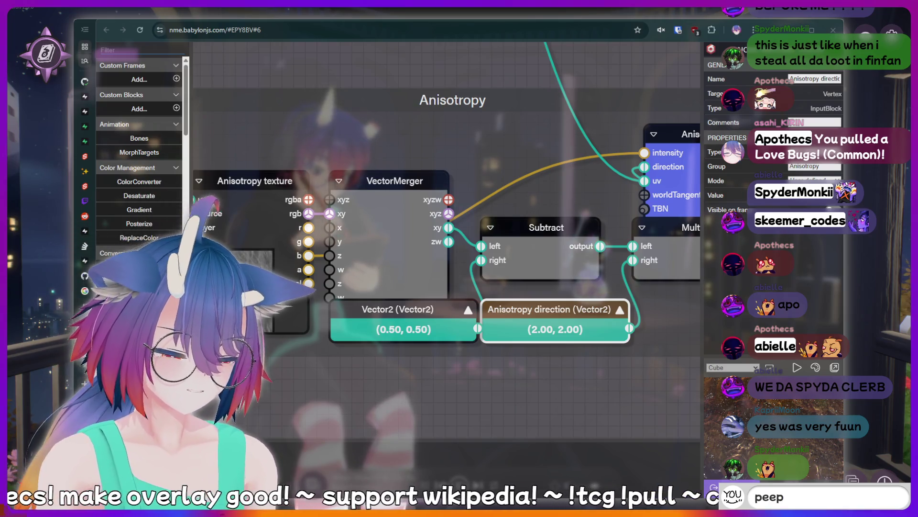
pyautogui.write('ee poopoo')
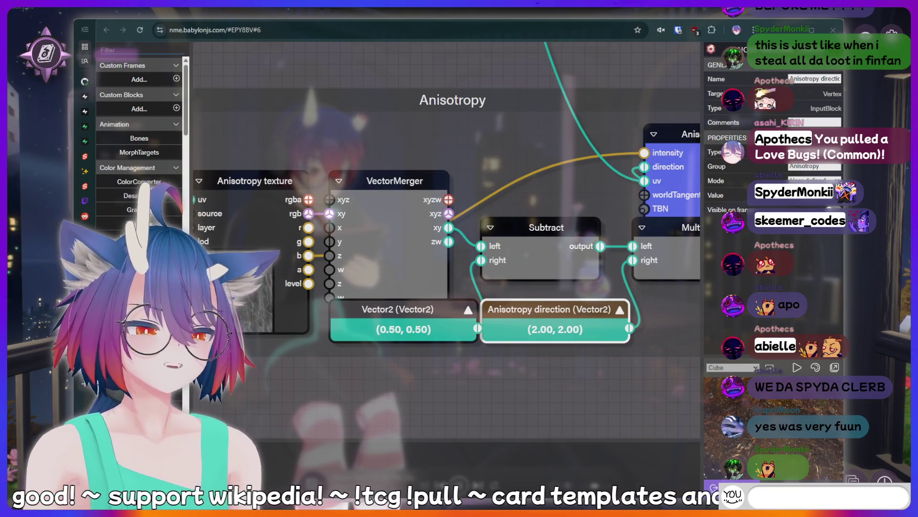
pyautogui.write('tdog')
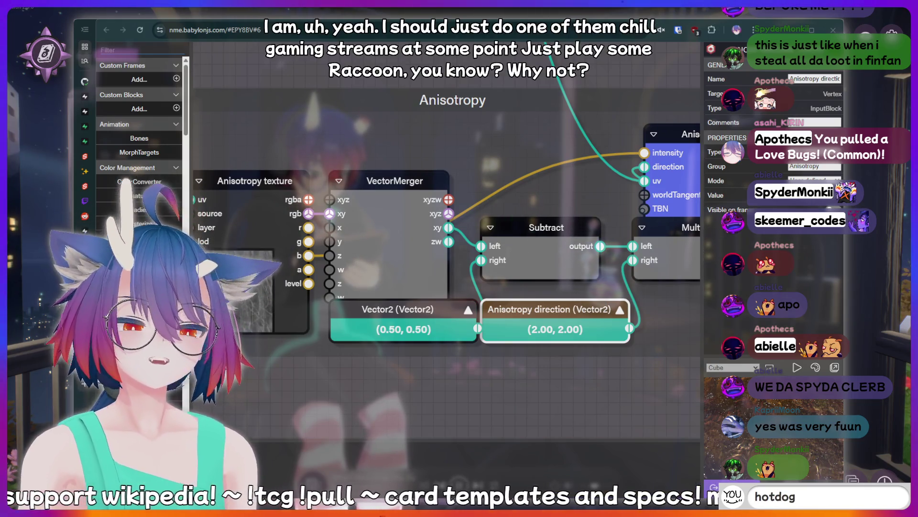
pyautogui.write('!lurk')
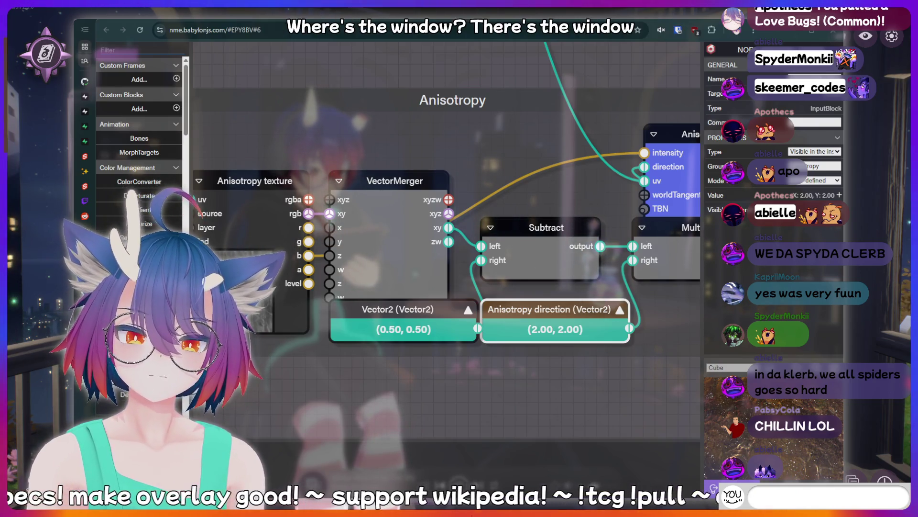
pyautogui.hotkey('alt', 'Tab')
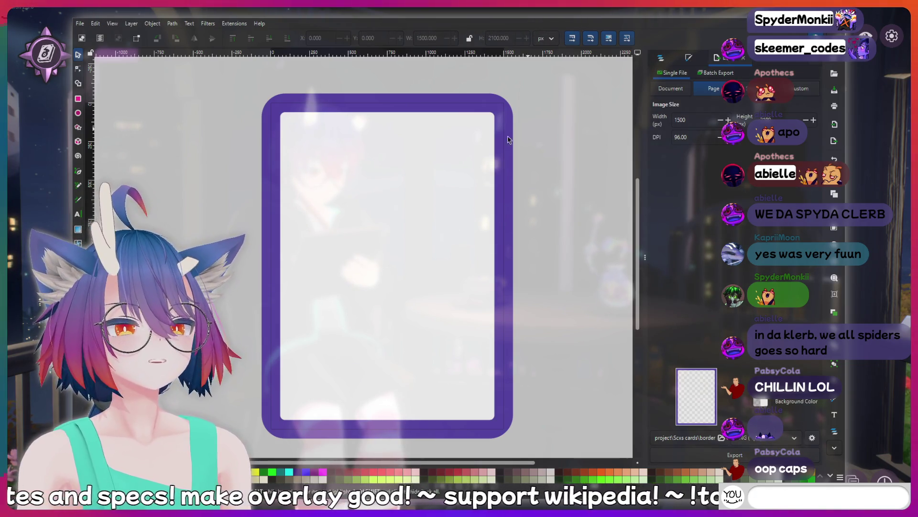
# In Layers and Objects, select the Card mask and the g5 card group together.
pyautogui.click(660, 58)
pyautogui.click(678, 90)
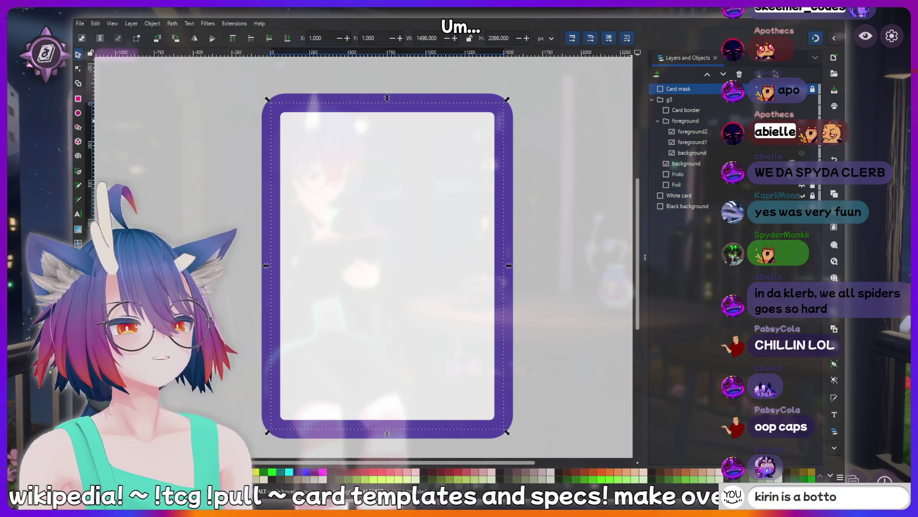
pyautogui.keyDown('shift'); pyautogui.click(680, 101); pyautogui.keyUp('shift')
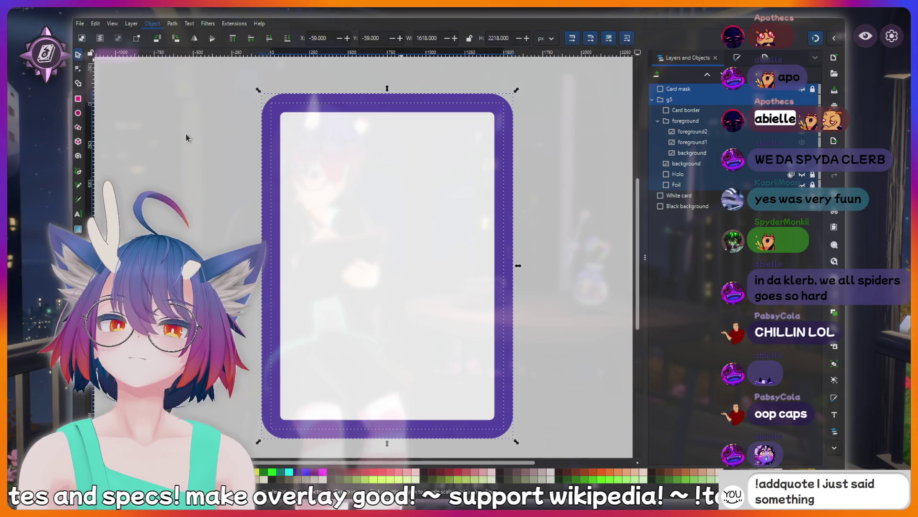
# Clip the g5 card group to the Card mask, redoing it after an undo, then select Card border.
pyautogui.hotkey('ctrl', 'shift', 'k')
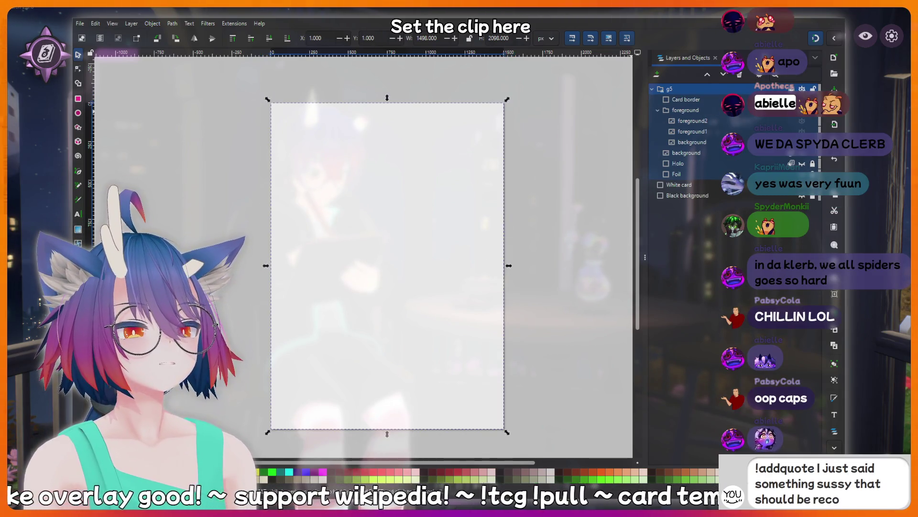
pyautogui.press('Escape')
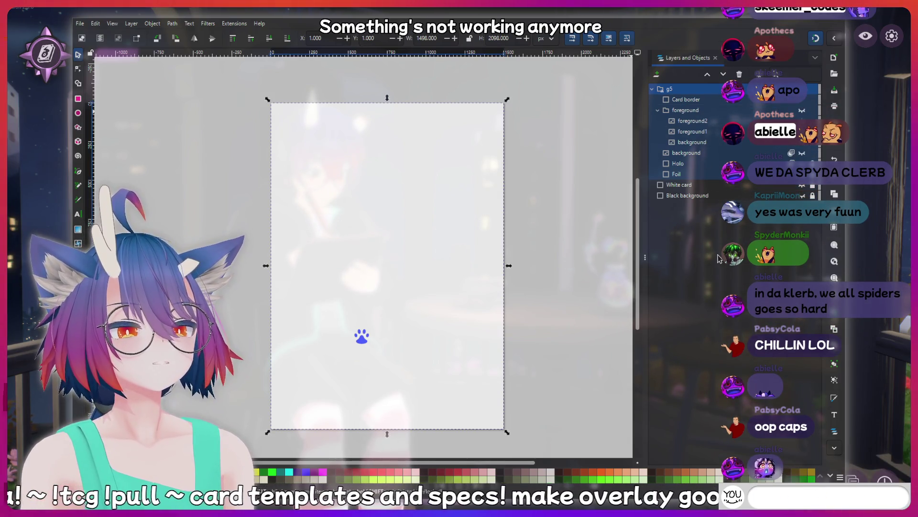
pyautogui.hotkey('ctrl', 'z')
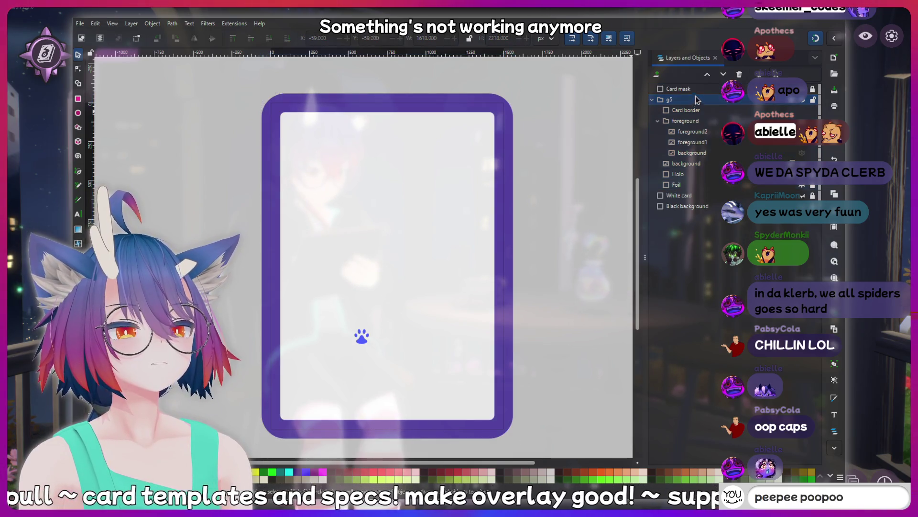
pyautogui.click(695, 100)
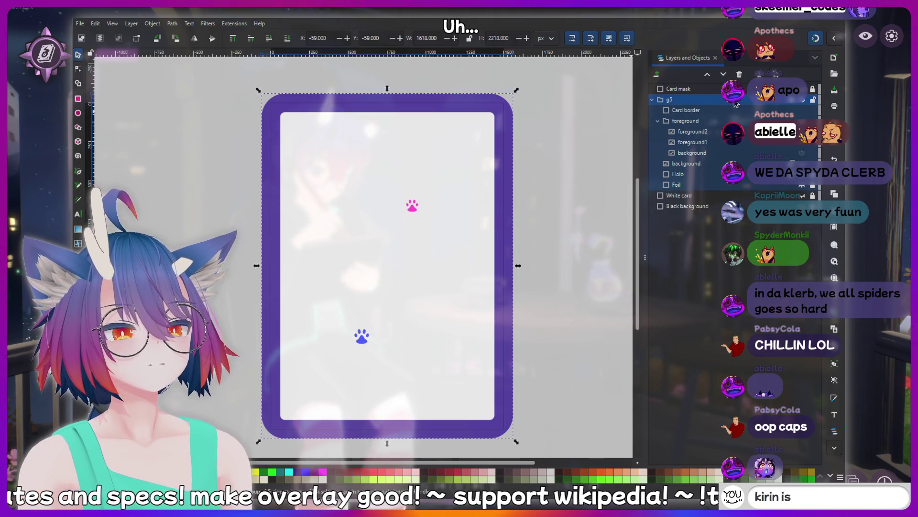
pyautogui.press('Escape')
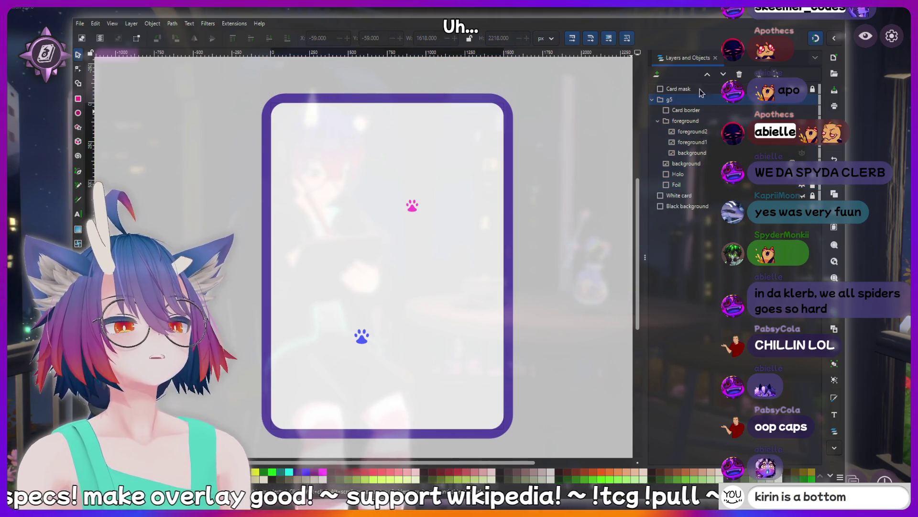
pyautogui.click(692, 99)
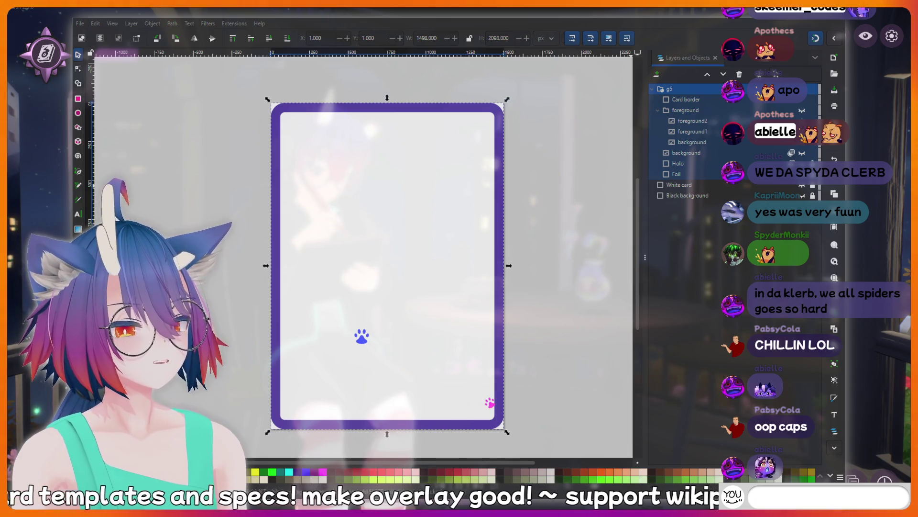
pyautogui.click(703, 100)
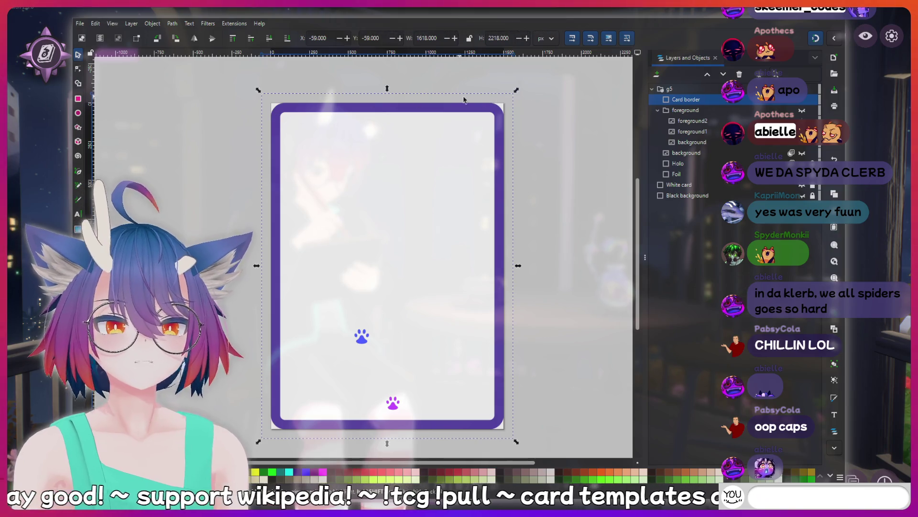
# Unhide the foreground layer to reveal the purple Bugs artwork, then select the foreground and background rows.
pyautogui.click(803, 111)
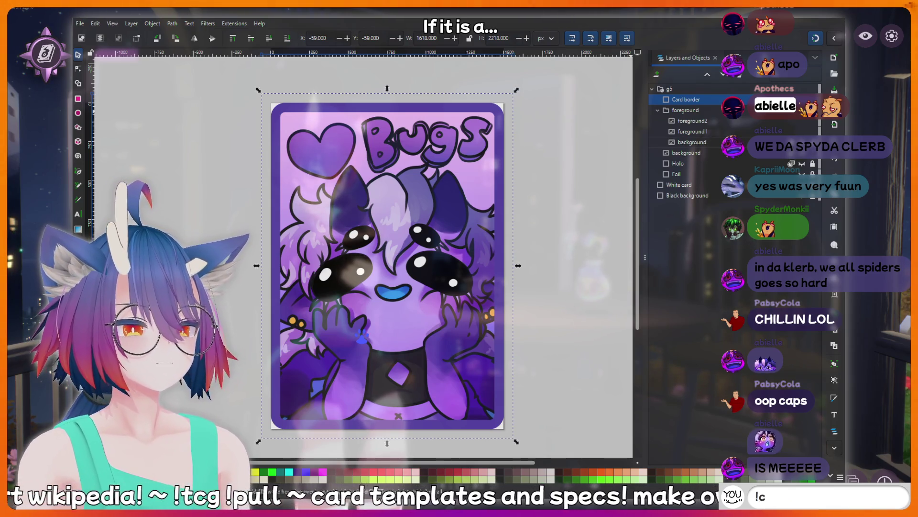
pyautogui.click(686, 111)
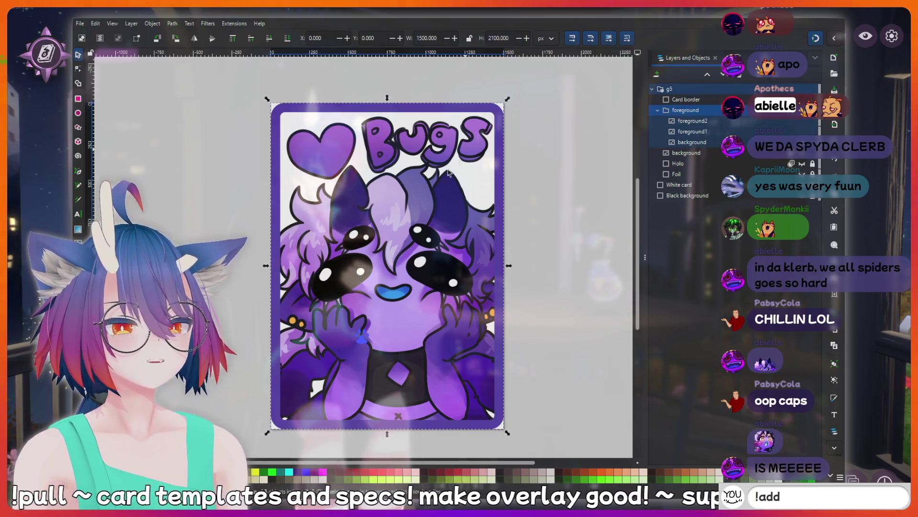
pyautogui.press('Escape')
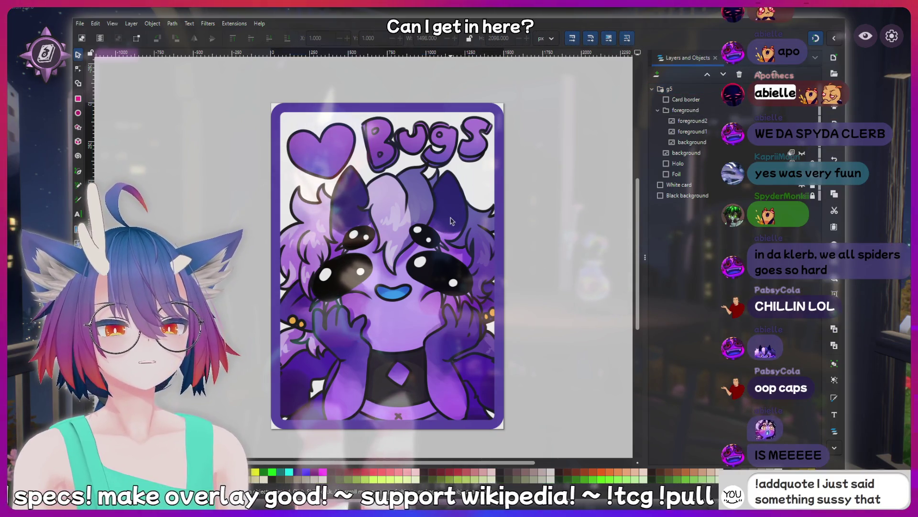
pyautogui.click(689, 90)
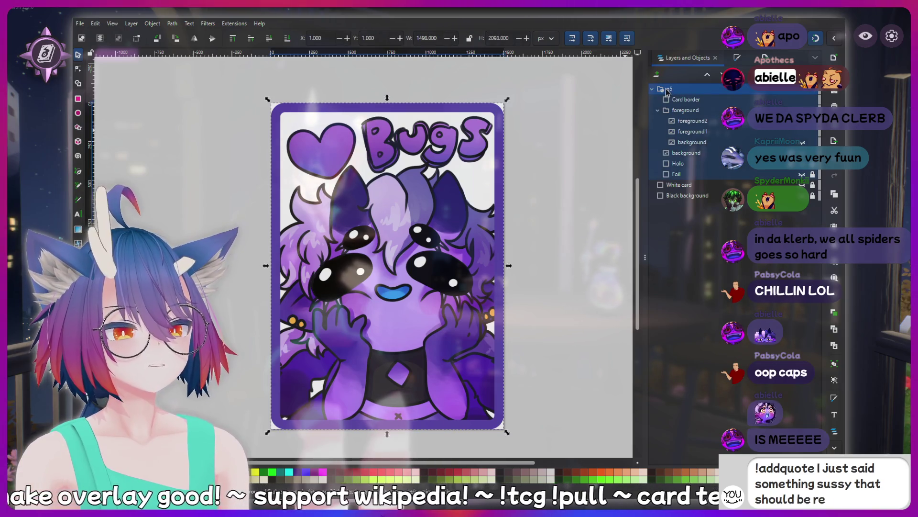
pyautogui.click(712, 256)
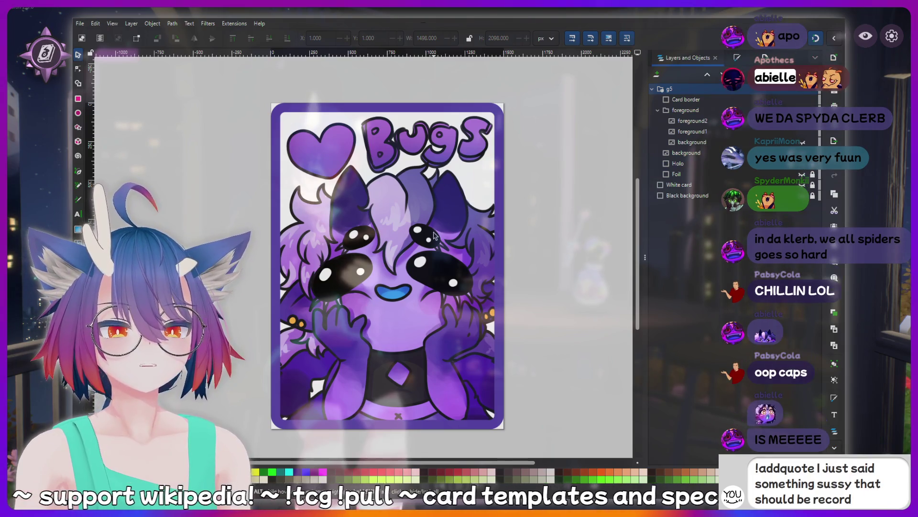
pyautogui.click(685, 111)
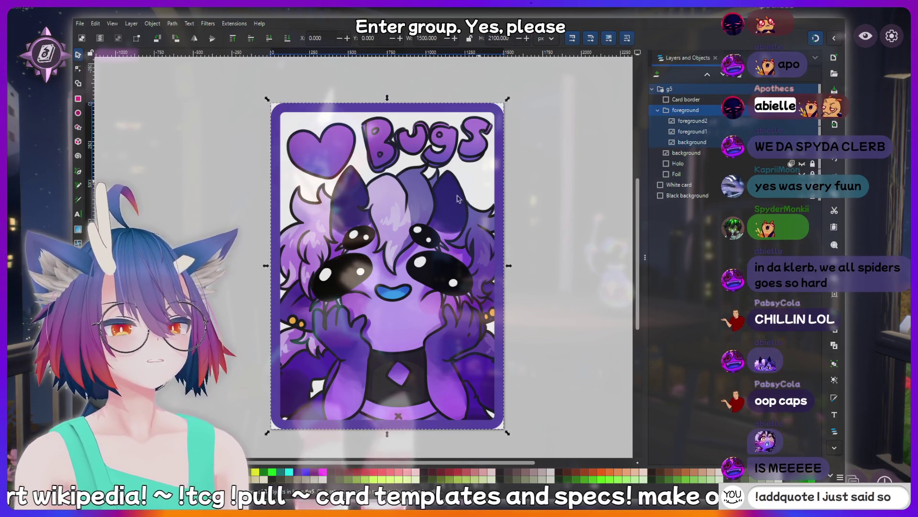
pyautogui.click(396, 234)
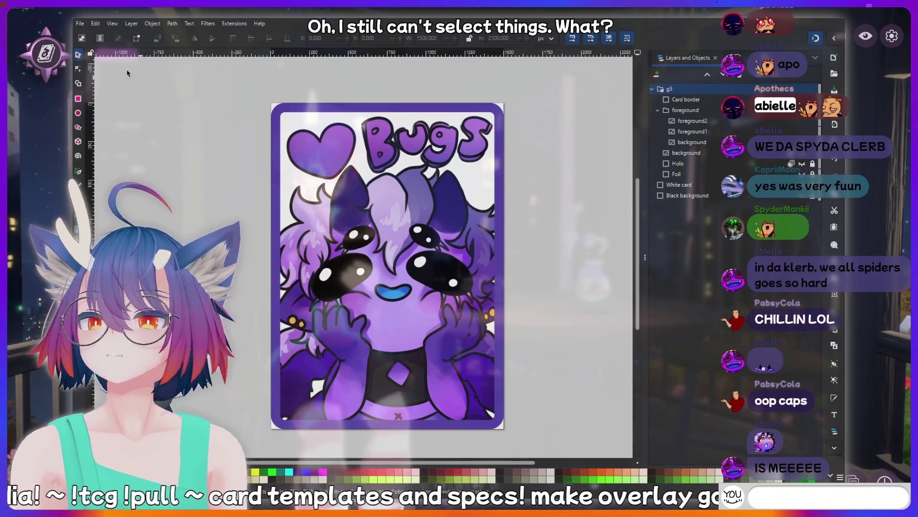
pyautogui.click(683, 111)
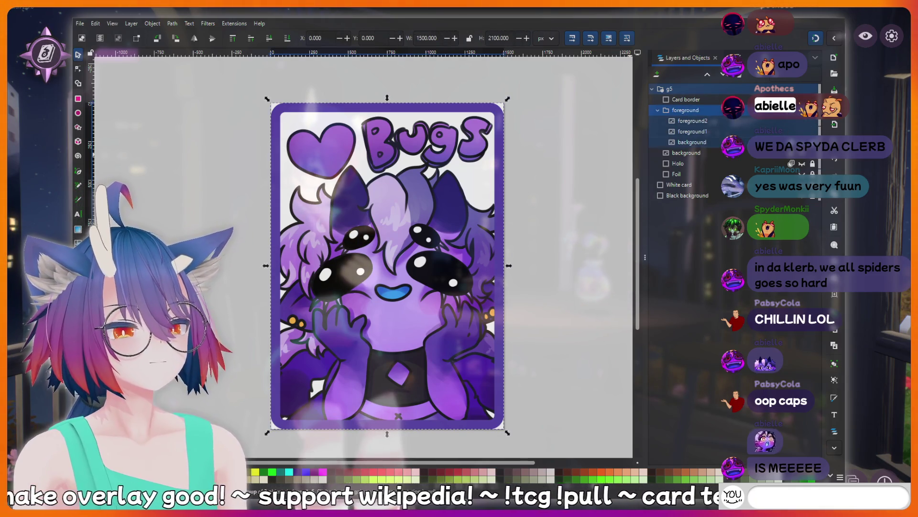
pyautogui.click(692, 154)
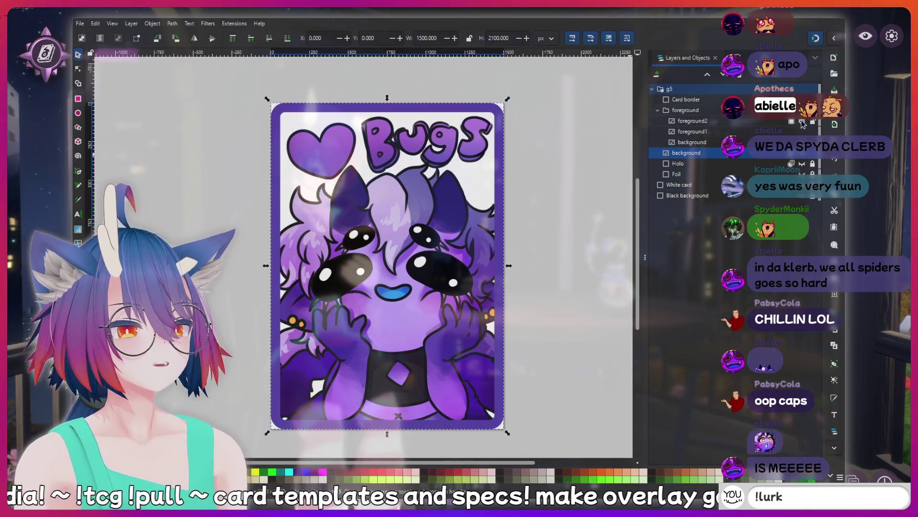
# Hide the Bugs artwork and card layers, then show the Foil gradient and Holo dot pattern.
pyautogui.click(802, 121)
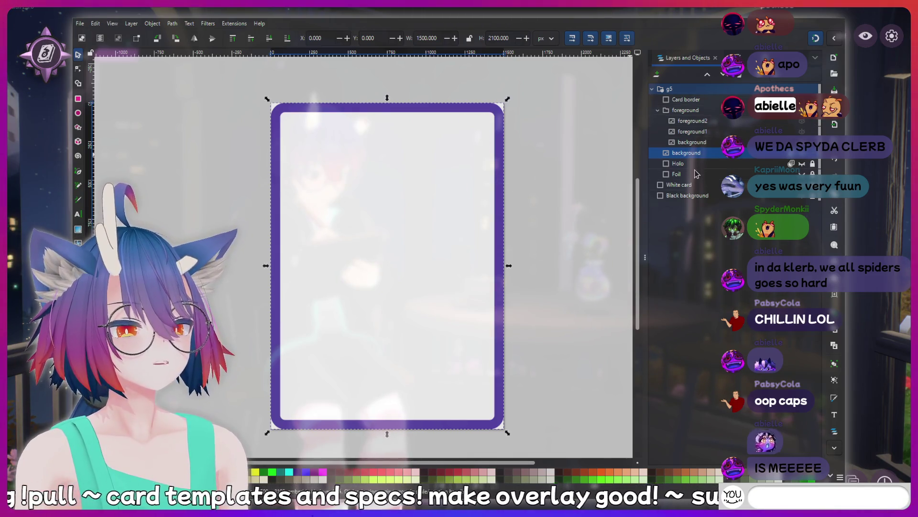
pyautogui.click(802, 131)
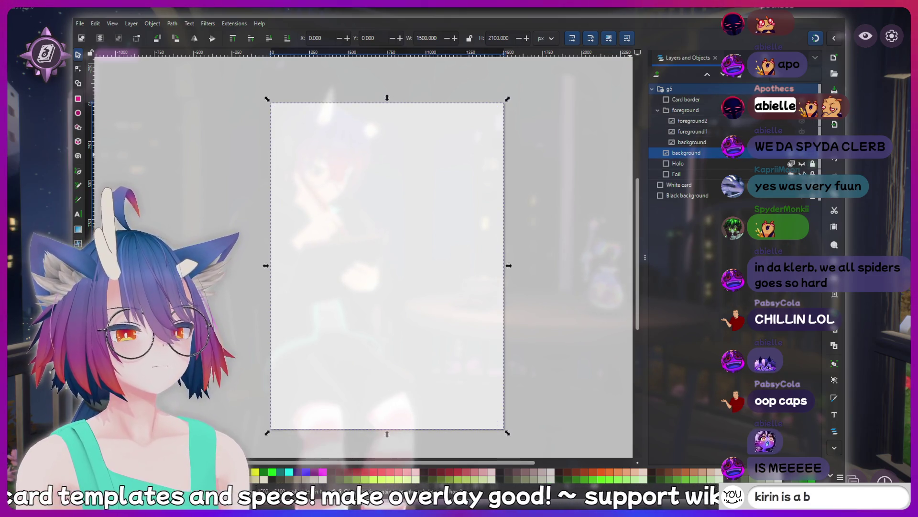
pyautogui.click(775, 174)
pyautogui.click(803, 173)
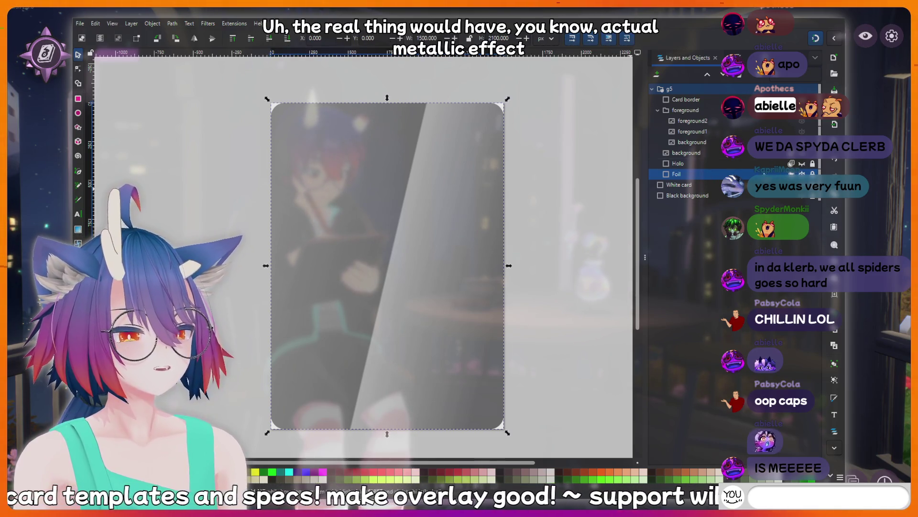
pyautogui.click(739, 165)
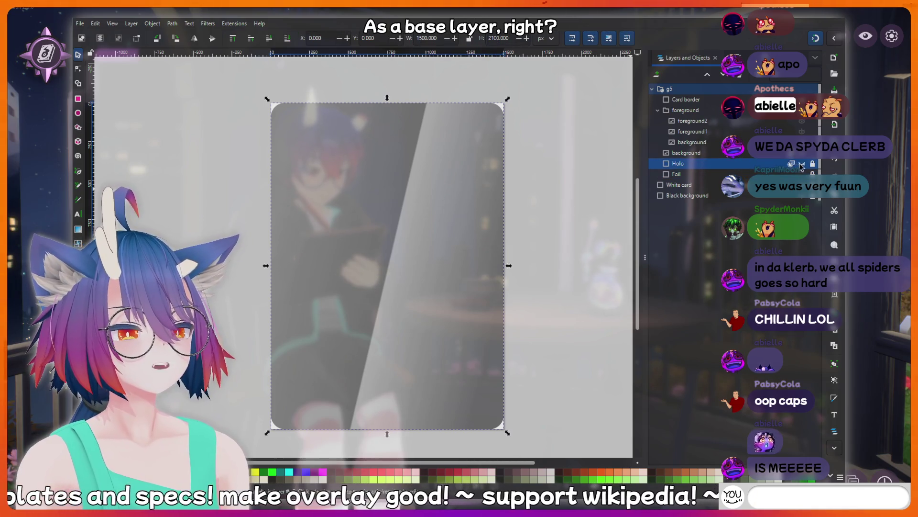
pyautogui.click(804, 165)
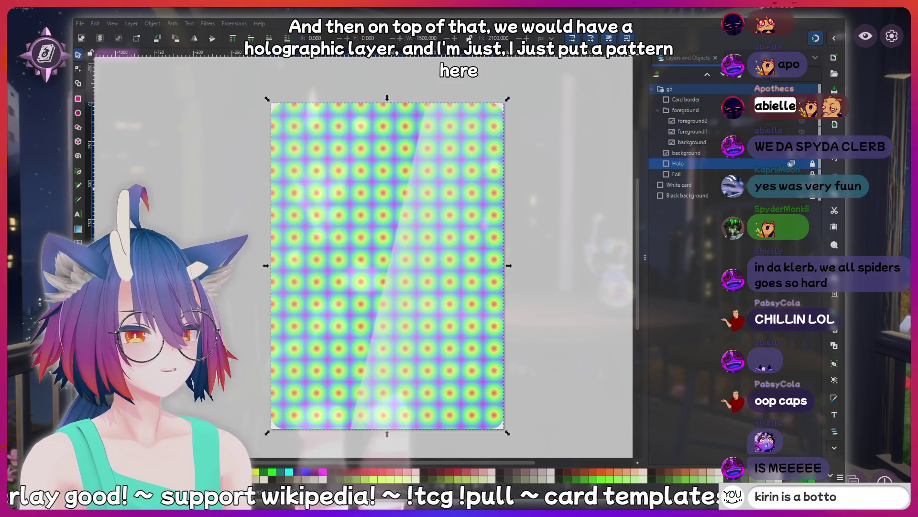
# Lock the Holo layer and show the background, foreground and Card border layers.
pyautogui.click(811, 164)
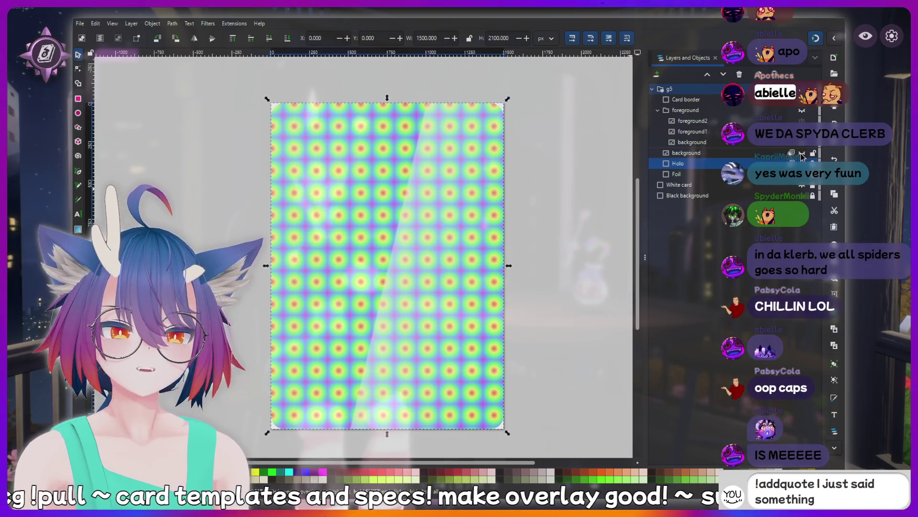
pyautogui.click(802, 153)
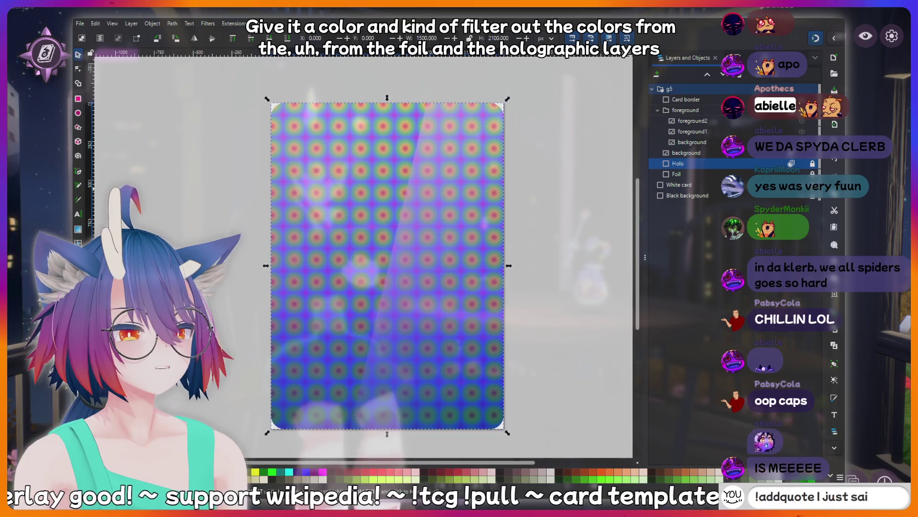
pyautogui.click(802, 110)
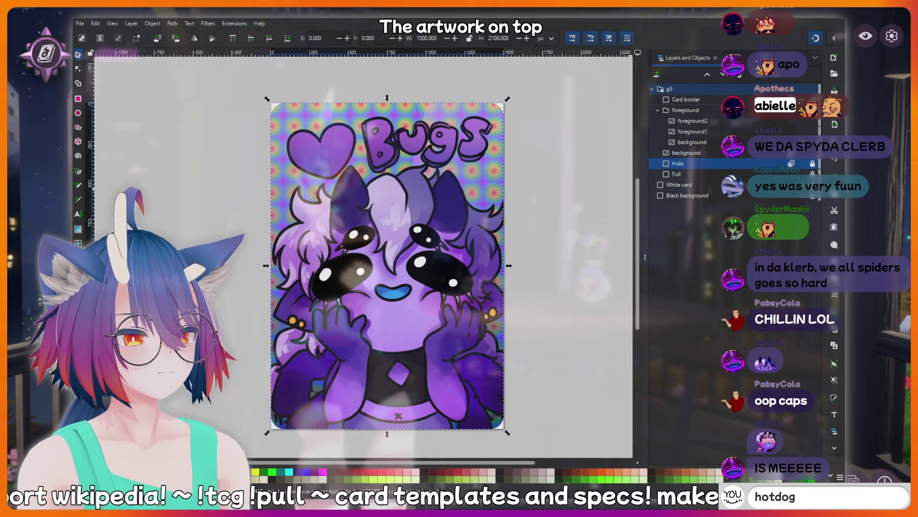
pyautogui.click(803, 99)
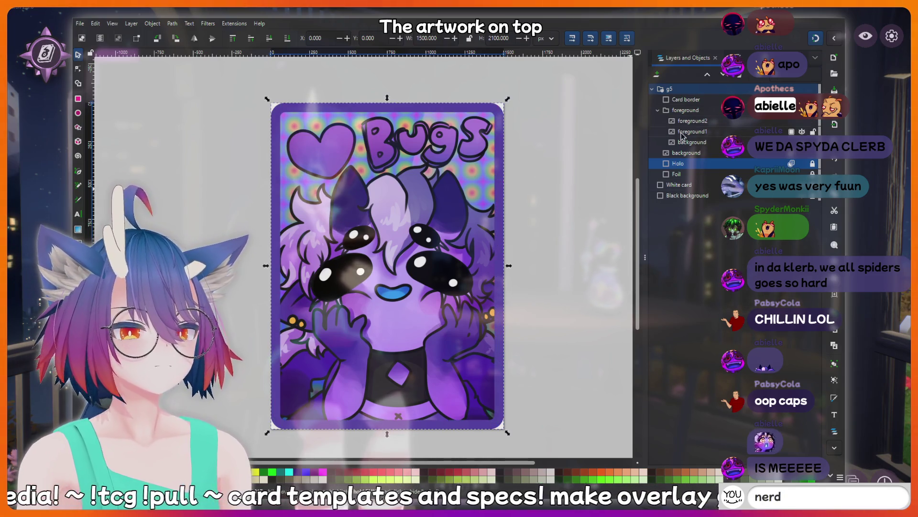
# Set the foreground artwork group's opacity to about 76% in Fill and Stroke.
pyautogui.click(685, 110)
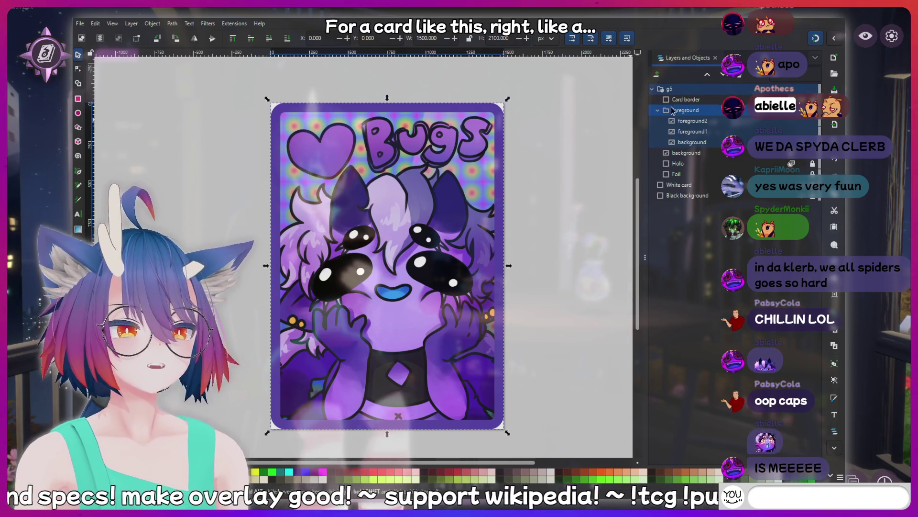
pyautogui.hotkey('ctrl', 'shift', 'f')
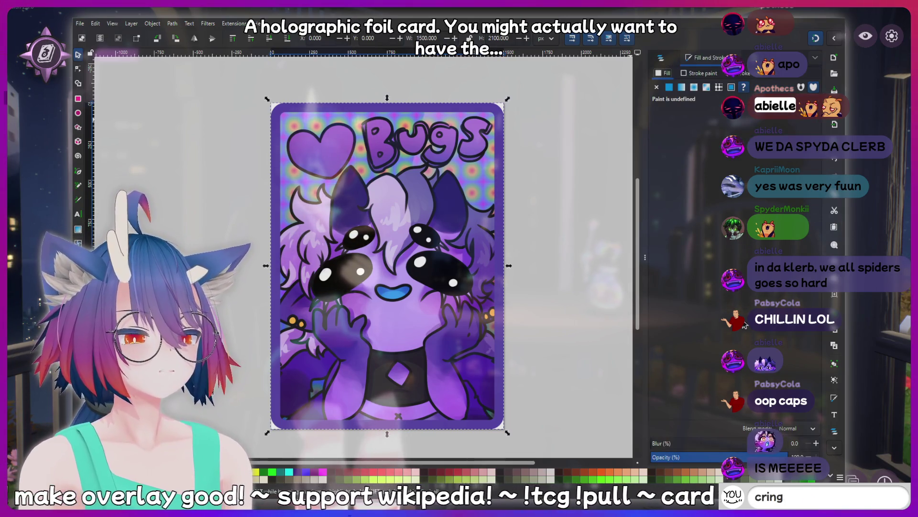
pyautogui.moveTo(804, 457); pyautogui.dragTo(767, 457)
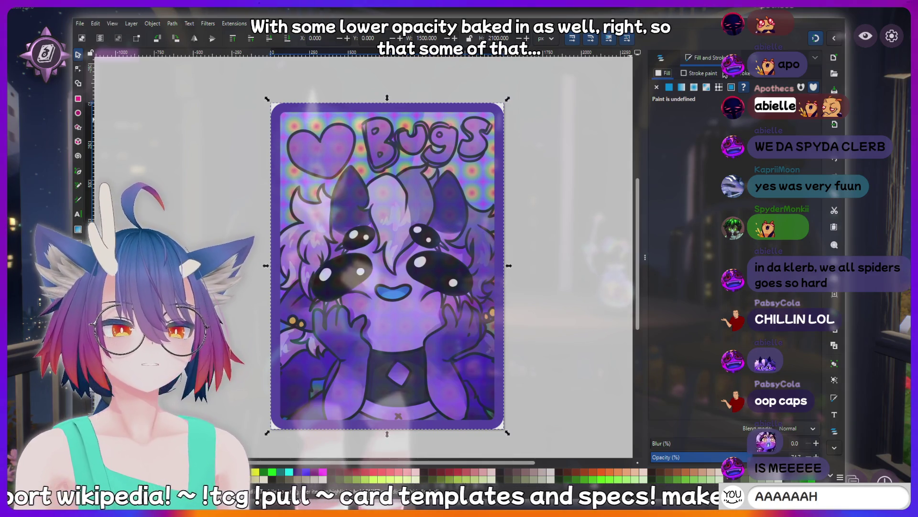
pyautogui.hotkey('ctrl', 'shift', 'l')
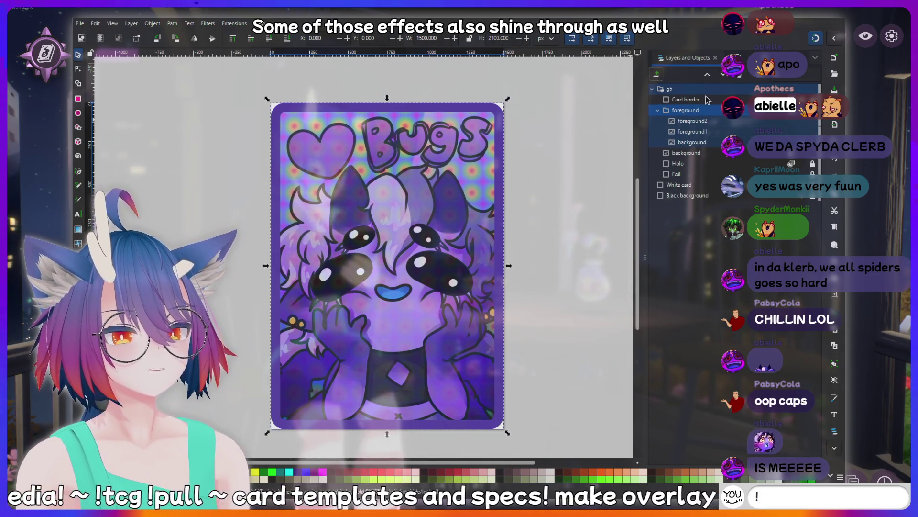
# Raise the Card border layer's opacity to nearly 100%.
pyautogui.click(706, 100)
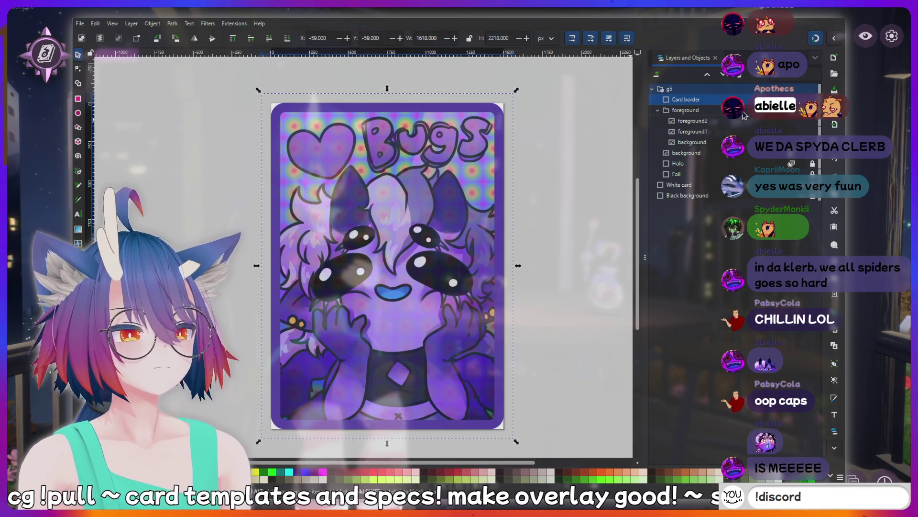
pyautogui.hotkey('ctrl', 'shift', 'f')
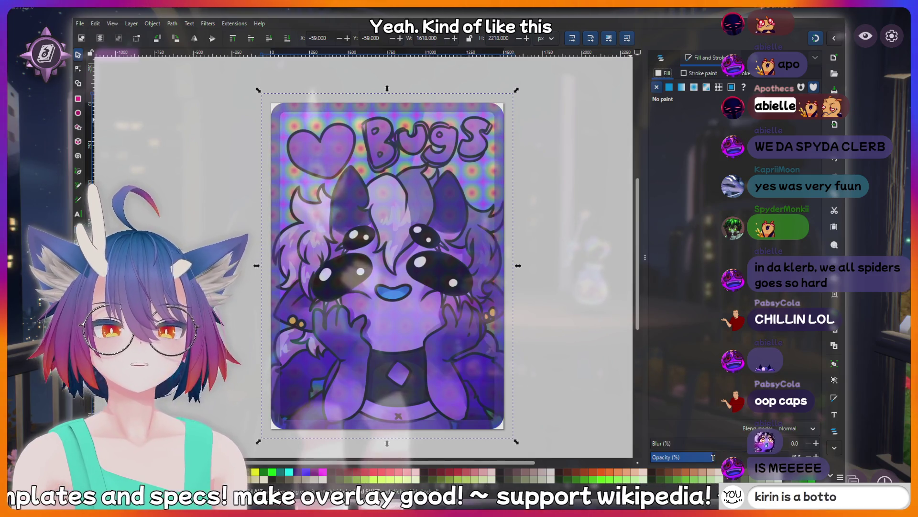
pyautogui.moveTo(670, 456); pyautogui.dragTo(785, 456)
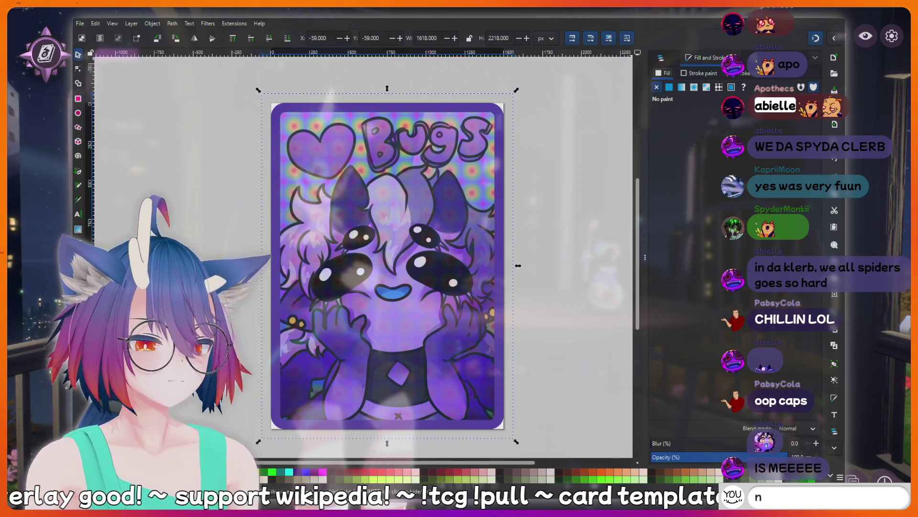
pyautogui.click(660, 58)
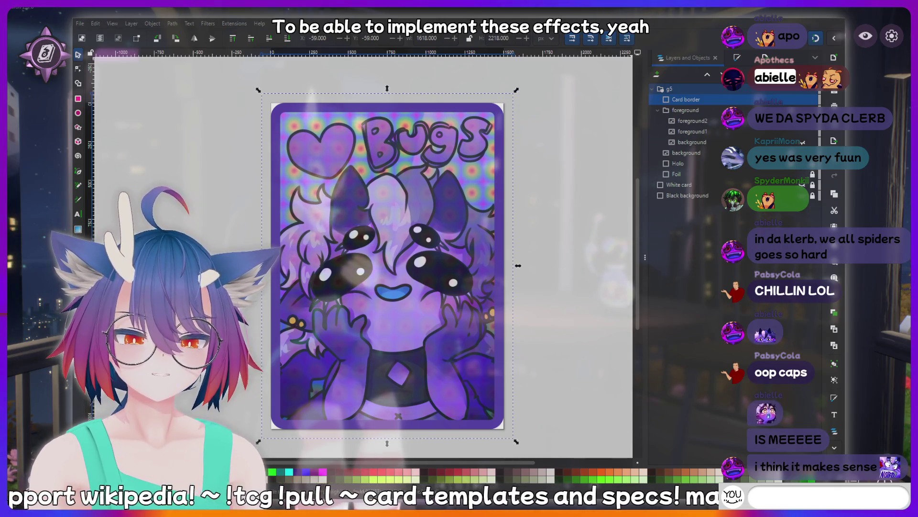
# Pan and zoom the node graph to bring the PBRMetallicRoughness node and its texture inputs into view.
pyautogui.write('!addquote')
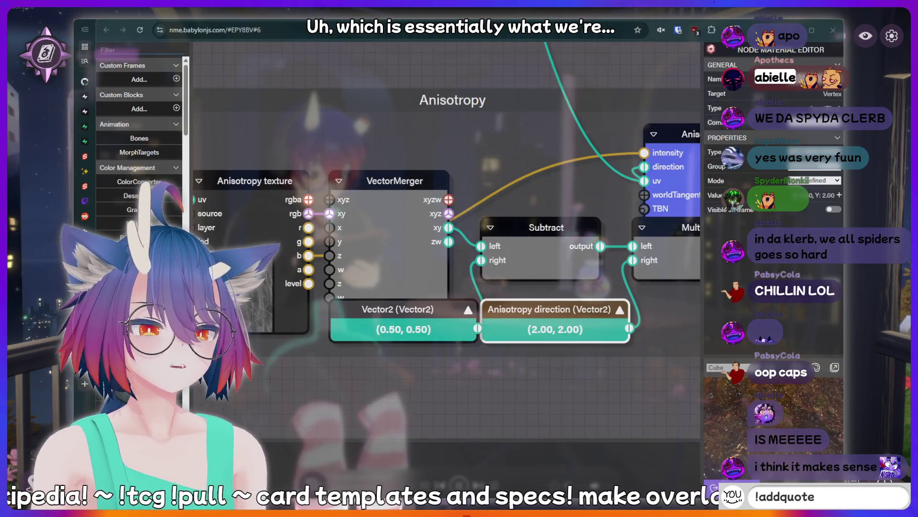
pyautogui.write(' I just said somethin')
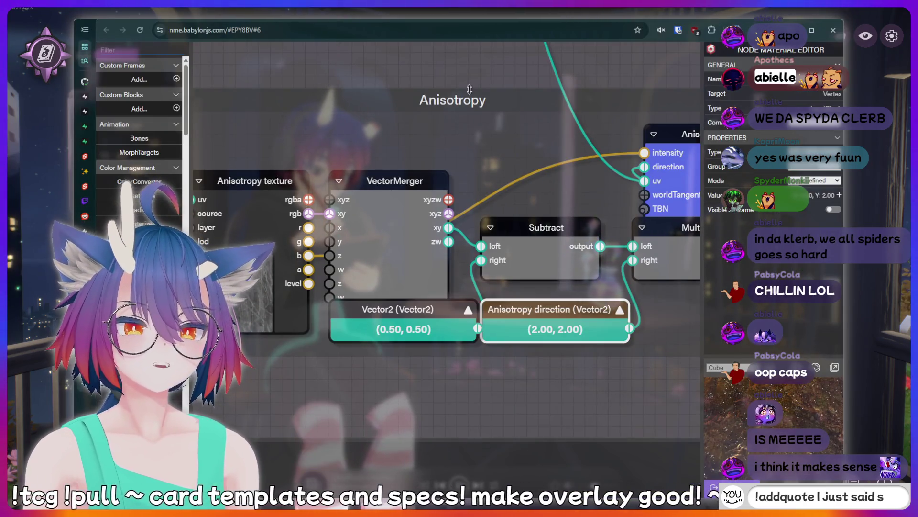
pyautogui.scroll(-10, 433, 198)
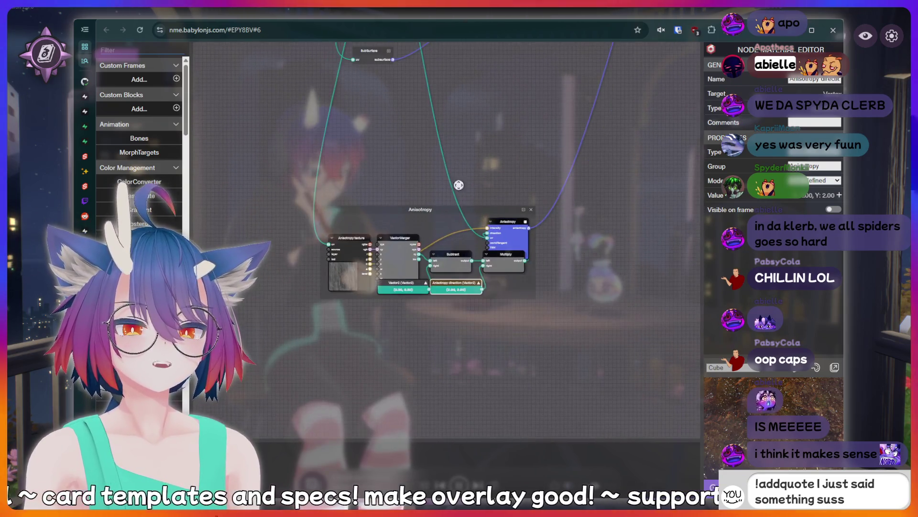
pyautogui.moveTo(474, 192); pyautogui.dragTo(470, 331)
pyautogui.write('should be re')
pyautogui.moveTo(523, 226)
pyautogui.mouseDown()
pyautogui.moveTo(488, 329)
pyautogui.moveTo(533, 404)
pyautogui.mouseUp()
pyautogui.scroll(-2, 488, 332)
pyautogui.scroll(2, 492, 332)
pyautogui.write('corded')
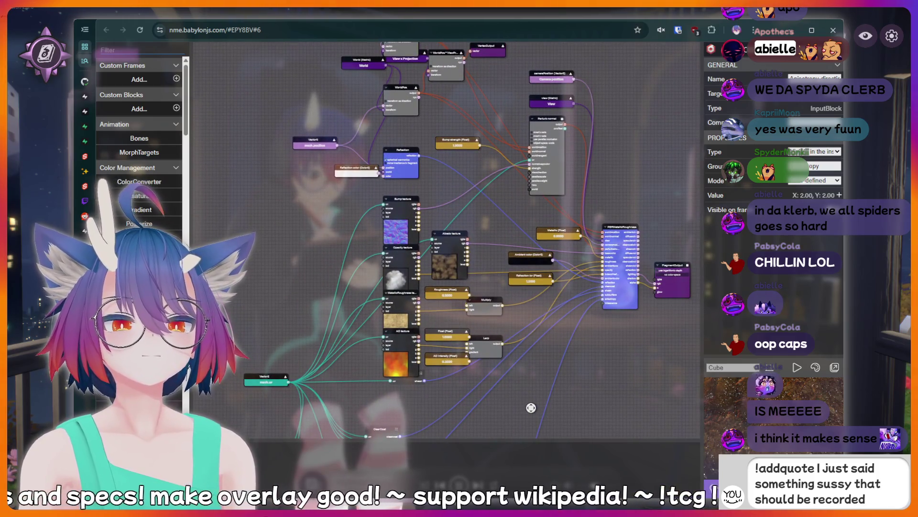
pyautogui.write(' forever!')
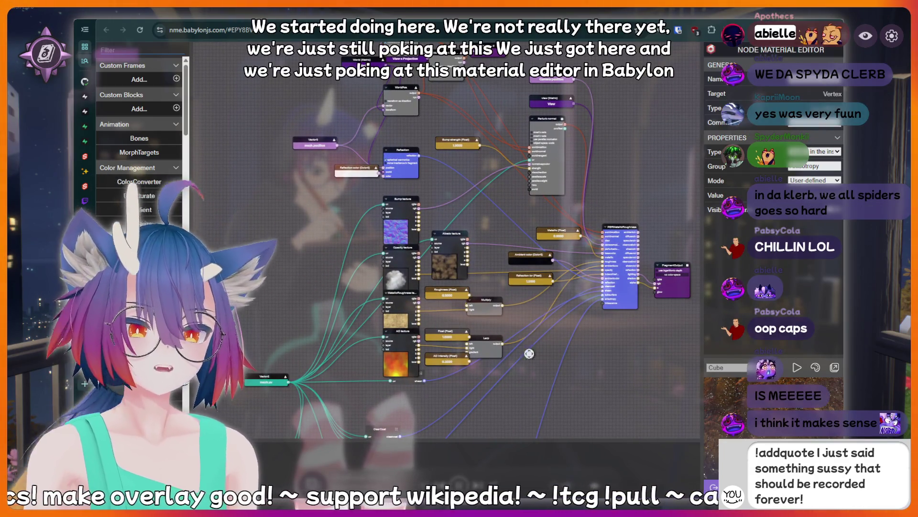
pyautogui.moveTo(510, 199)
pyautogui.mouseDown()
pyautogui.moveTo(514, 238)
pyautogui.moveTo(451, 128)
pyautogui.moveTo(465, 154)
pyautogui.moveTo(439, 169)
pyautogui.moveTo(410, 157)
pyautogui.mouseUp()
pyautogui.write('cringe')
pyautogui.scroll(5, 480, 153)
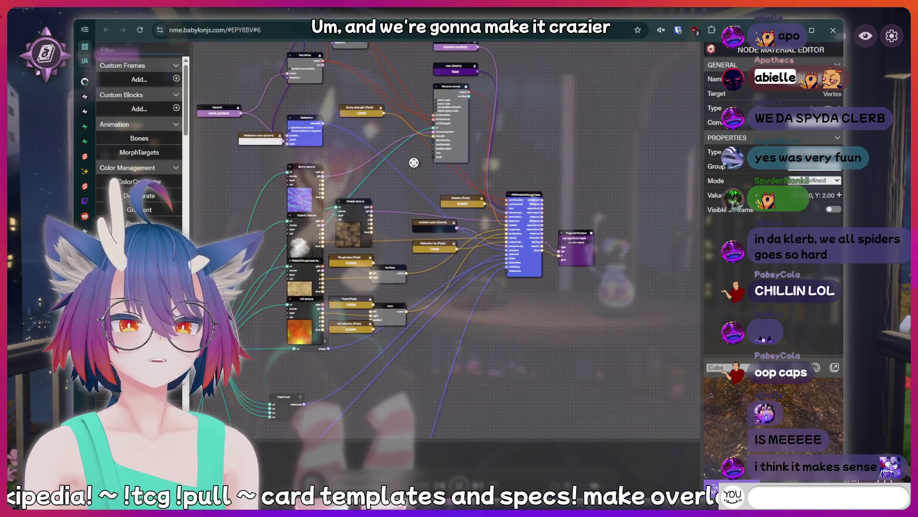
pyautogui.scroll(5, 513, 184)
pyautogui.scroll(-6, 513, 187)
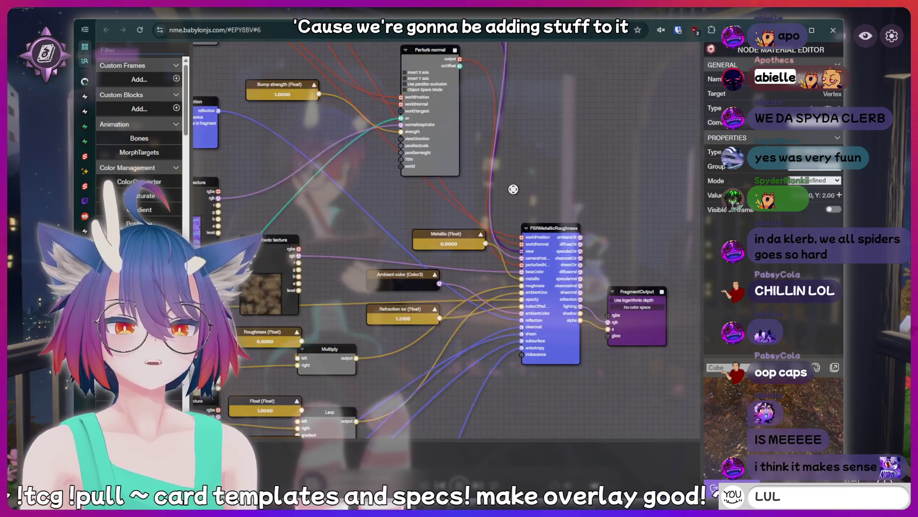
pyautogui.moveTo(525, 158); pyautogui.dragTo(540, 197)
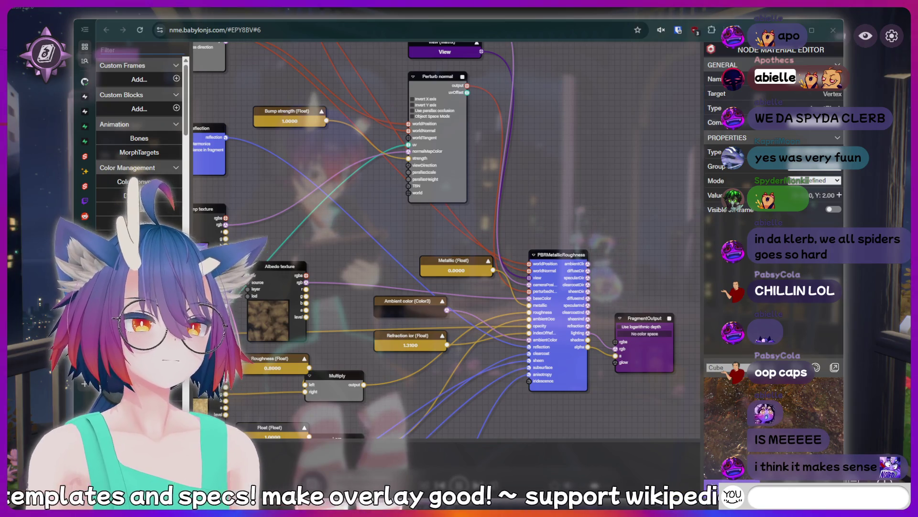
pyautogui.moveTo(580, 109)
pyautogui.mouseDown()
pyautogui.moveTo(604, 117)
pyautogui.moveTo(636, 112)
pyautogui.mouseUp()
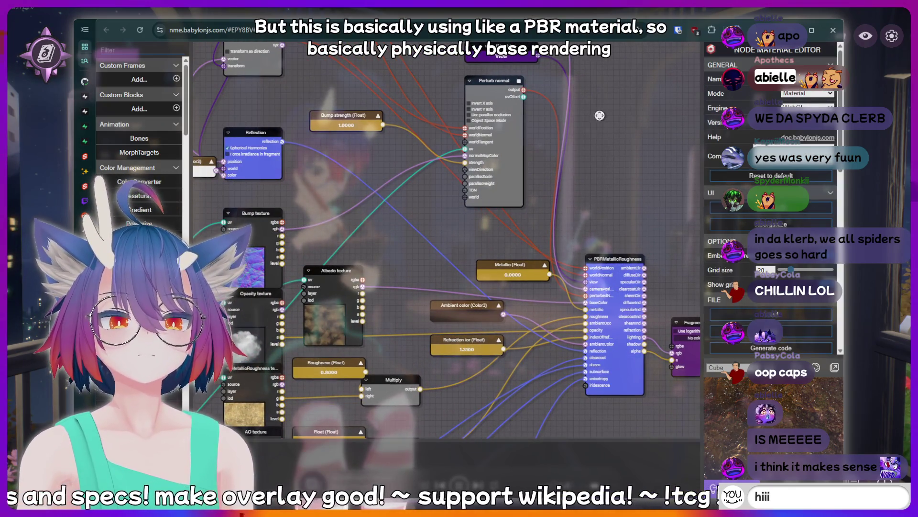
# Select the Perturb normal node to inspect its properties.
pyautogui.scroll(5, 510, 105)
pyautogui.click(510, 104)
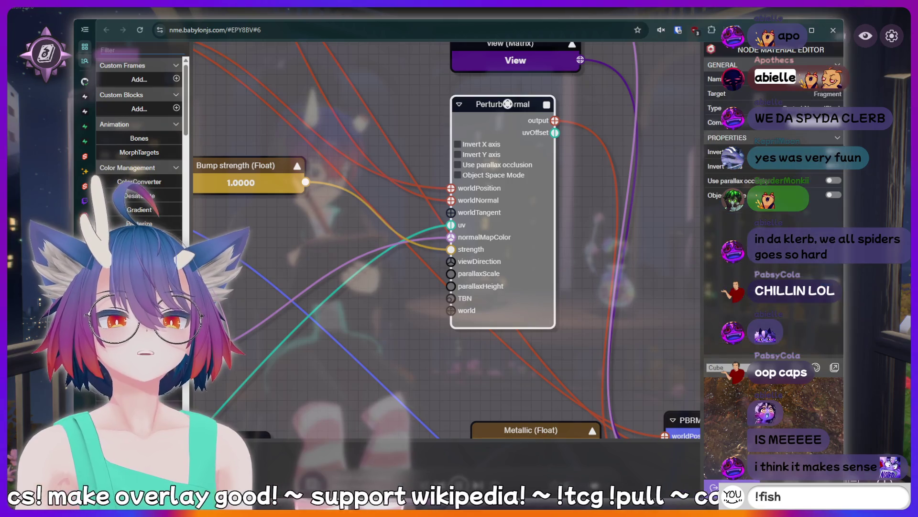
pyautogui.moveTo(572, 239); pyautogui.dragTo(587, 231)
pyautogui.scroll(-5, 587, 231)
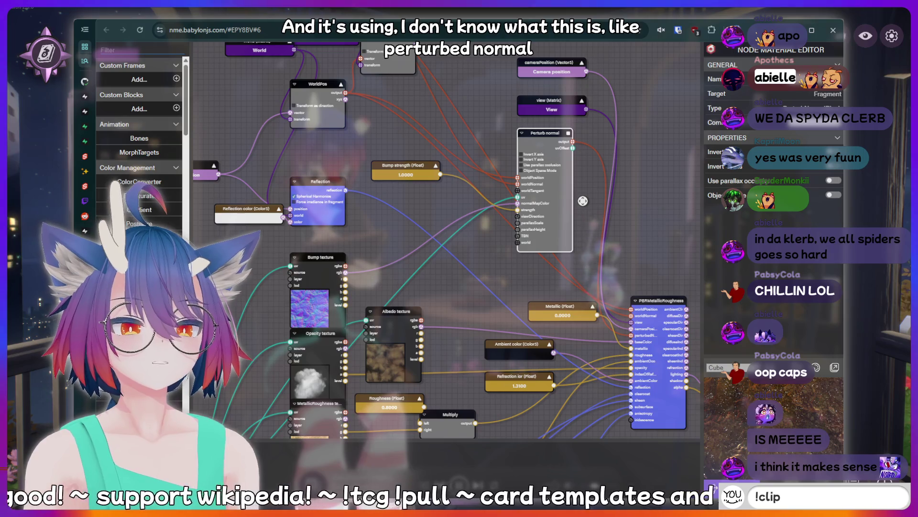
# Pan the canvas to bring the mesh.normal and World normal nodes into view.
pyautogui.write('eat')
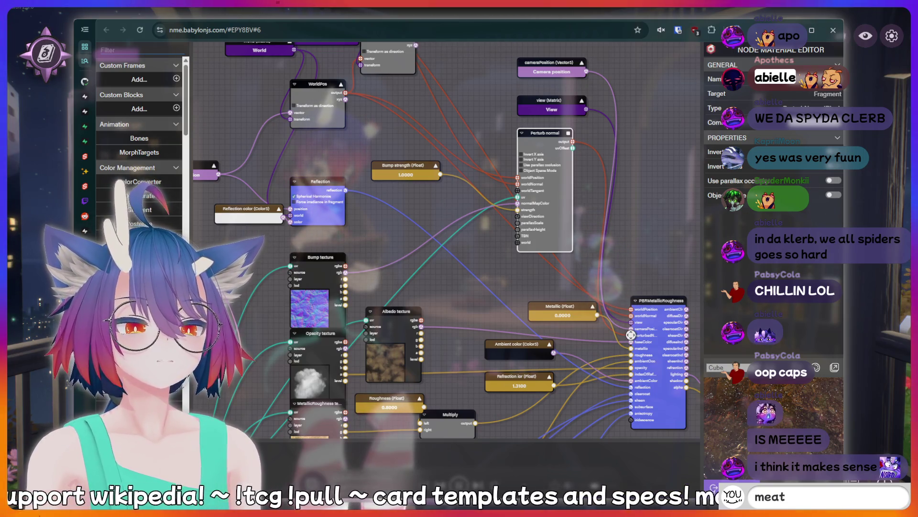
pyautogui.press('Return')
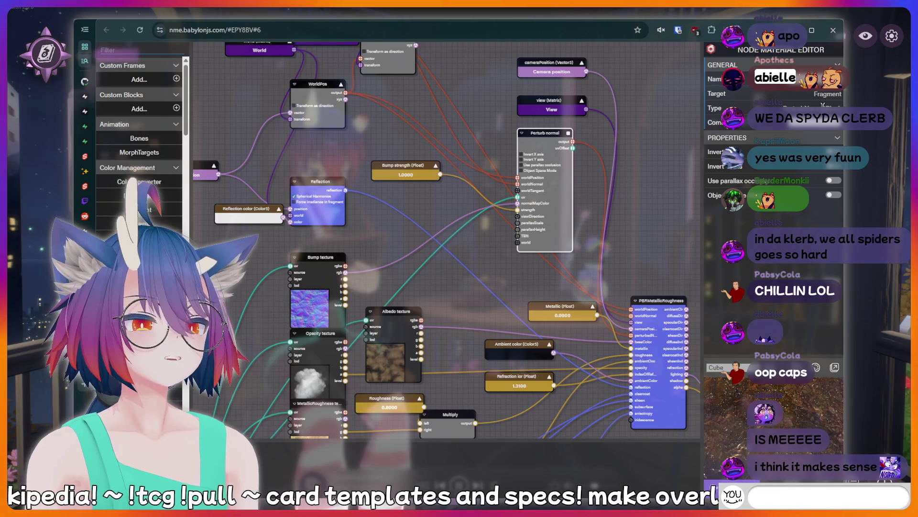
pyautogui.write('hotdog')
pyautogui.moveTo(482, 109)
pyautogui.mouseDown()
pyautogui.moveTo(545, 143)
pyautogui.moveTo(571, 135)
pyautogui.mouseUp()
pyautogui.press('Return')
pyautogui.write('nerd')
pyautogui.press('Return')
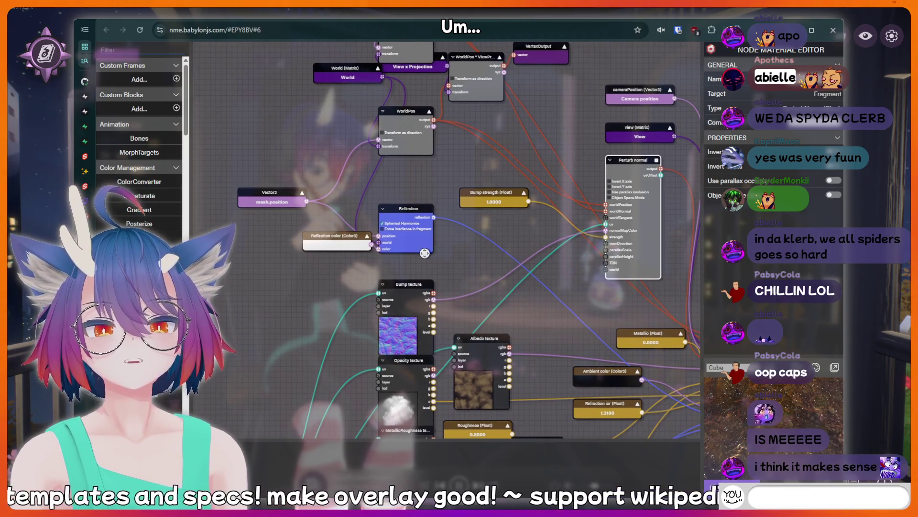
pyautogui.write('thinking hard')
pyautogui.moveTo(356, 255)
pyautogui.mouseDown()
pyautogui.moveTo(369, 255)
pyautogui.moveTo(354, 265)
pyautogui.moveTo(349, 304)
pyautogui.moveTo(304, 336)
pyautogui.mouseUp()
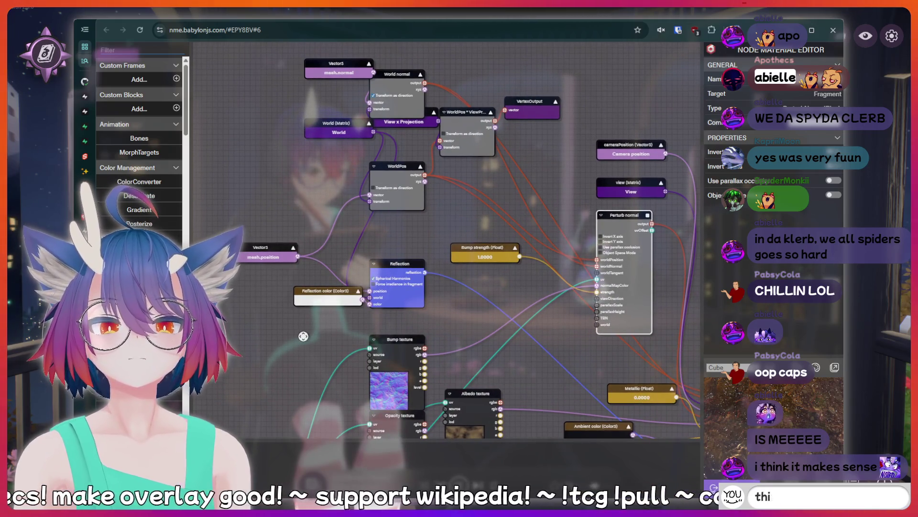
pyautogui.write('i')
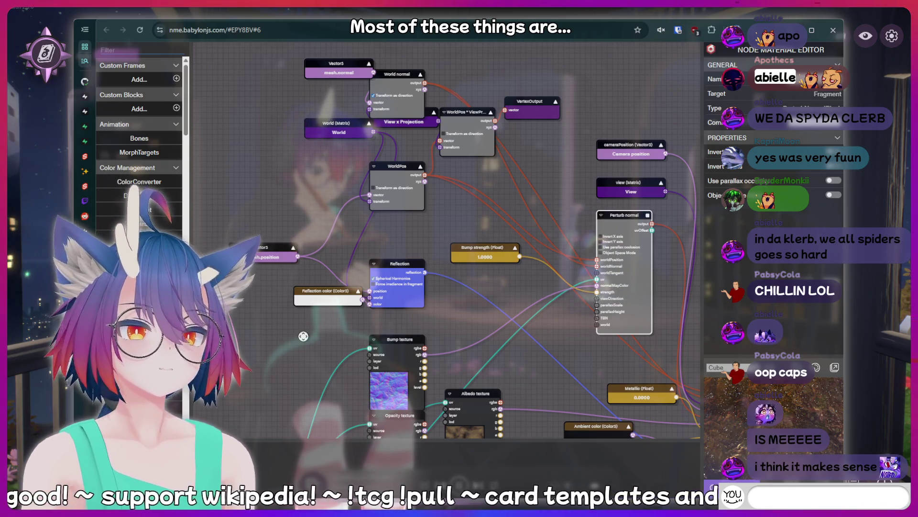
# Inspect the View x Projection and WorldPos nodes, then deselect to show general material settings.
pyautogui.click(436, 111)
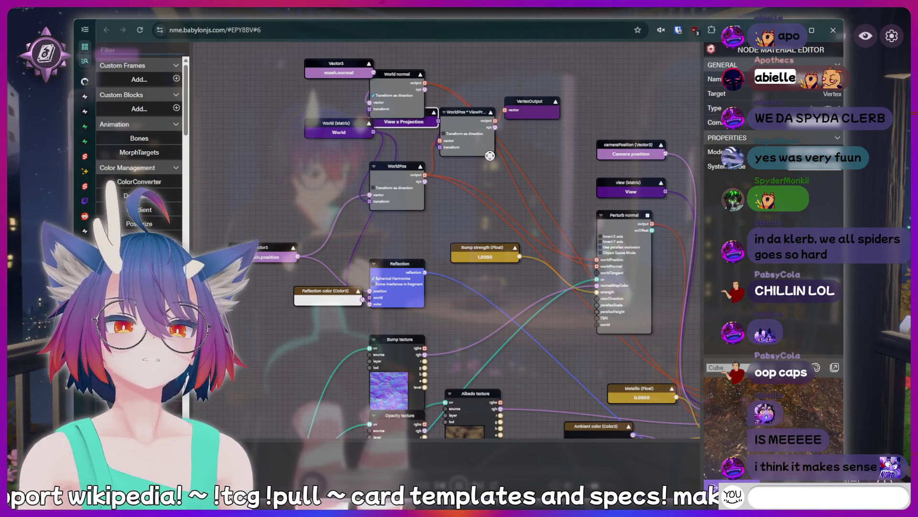
pyautogui.click(417, 166)
pyautogui.click(470, 169)
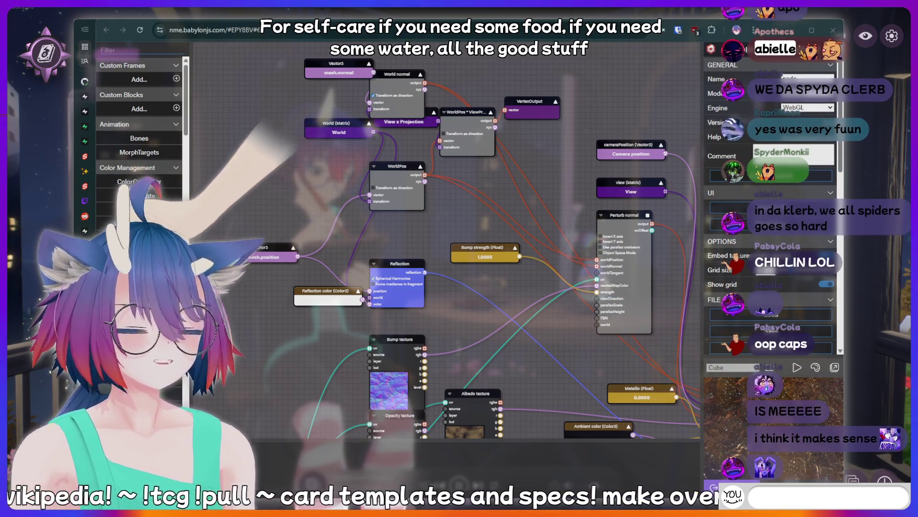
pyautogui.write('hotdog')
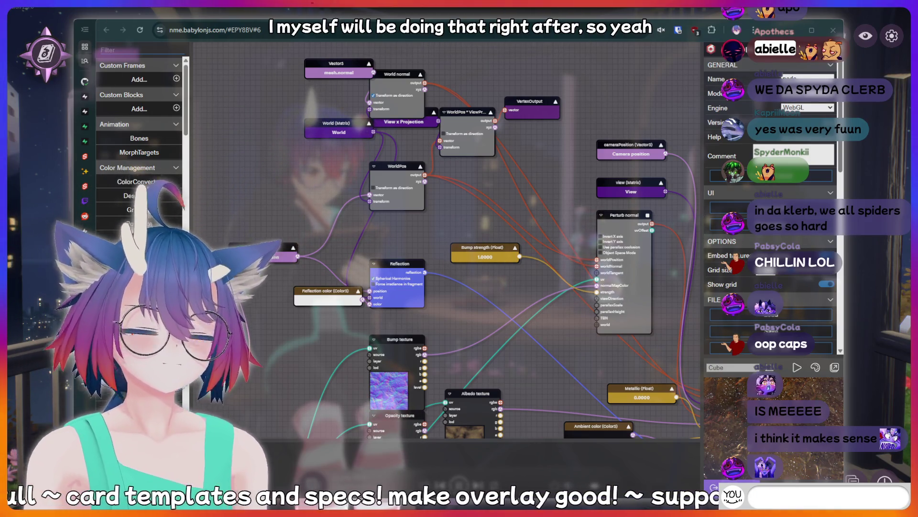
pyautogui.write('AAAAAAH')
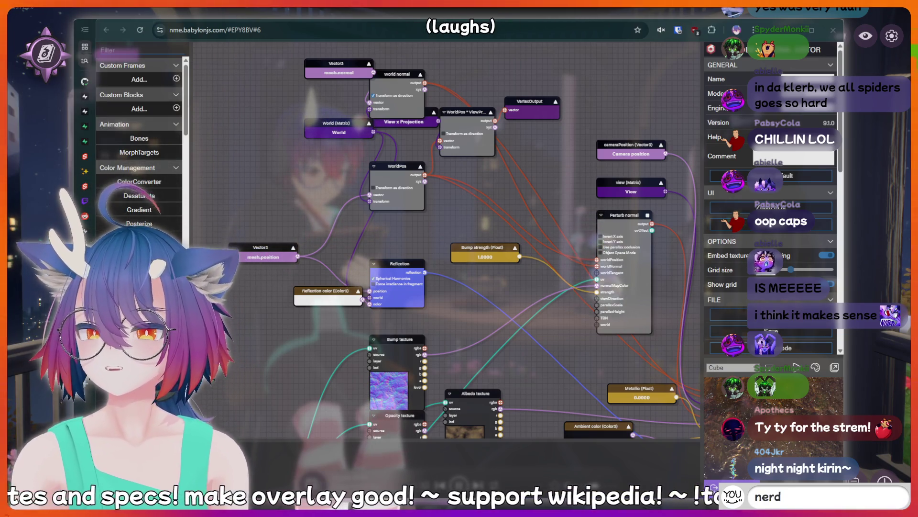
pyautogui.write('eepee poopoo')
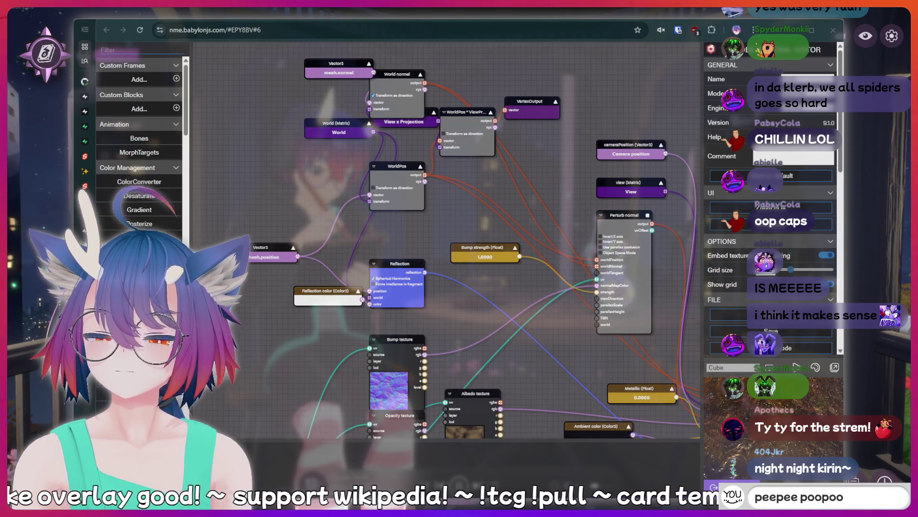
pyautogui.press('BackSpace')
pyautogui.press('BackSpace')
pyautogui.press('BackSpace')
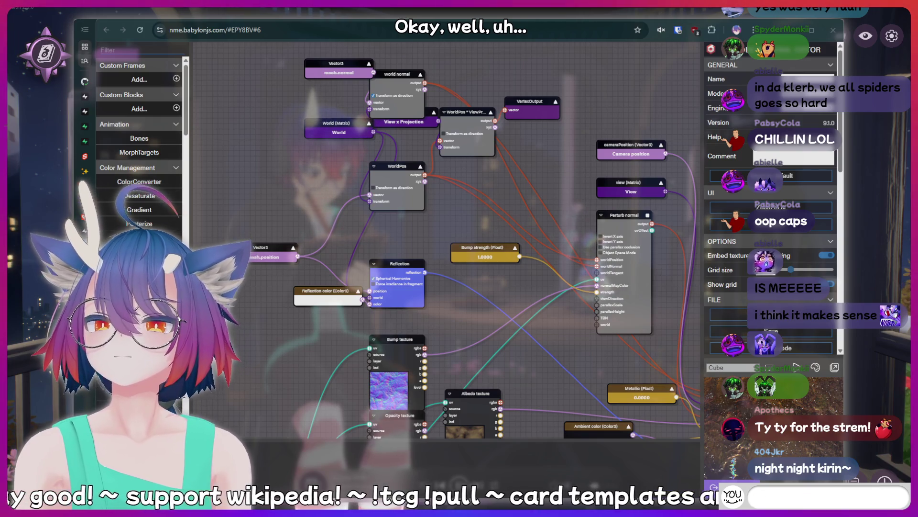
pyautogui.write('AAAAAAH')
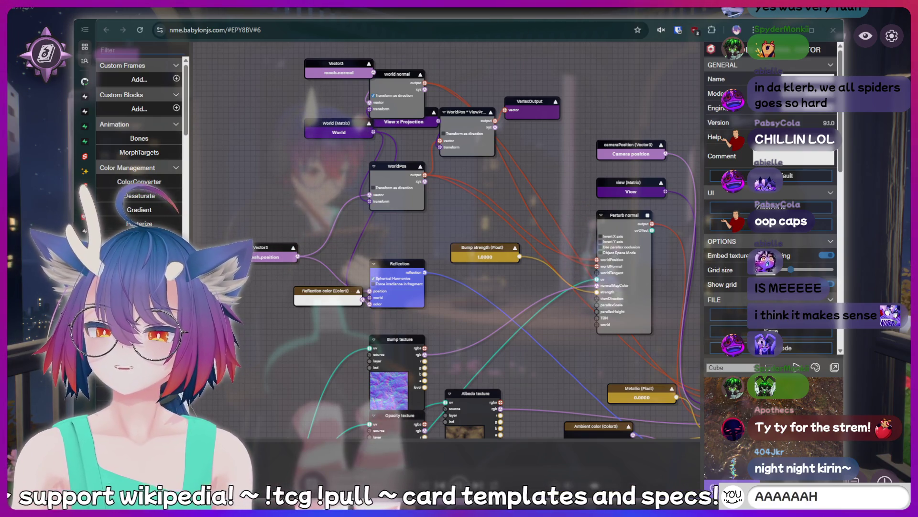
pyautogui.press('BackSpace')
pyautogui.press('BackSpace')
pyautogui.press('BackSpace')
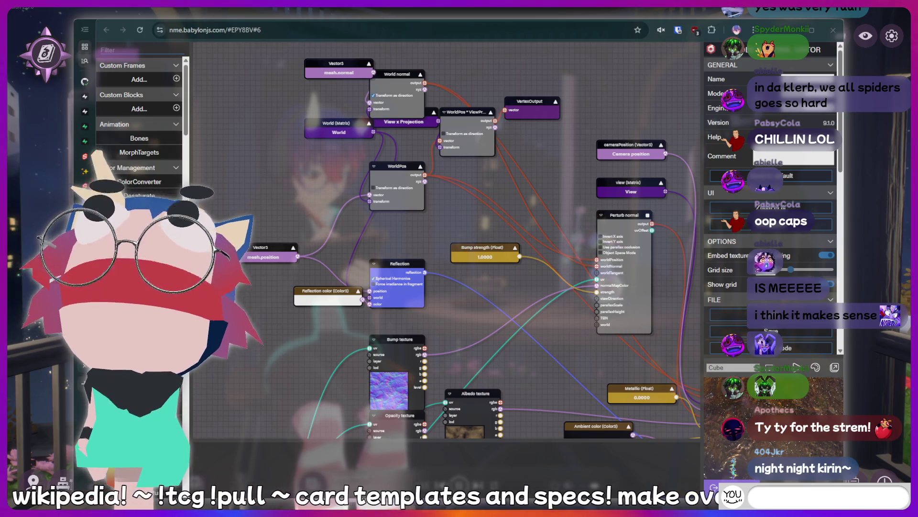
pyautogui.write('!charity')
pyautogui.press('BackSpace')
pyautogui.press('BackSpace')
pyautogui.press('BackSpace')
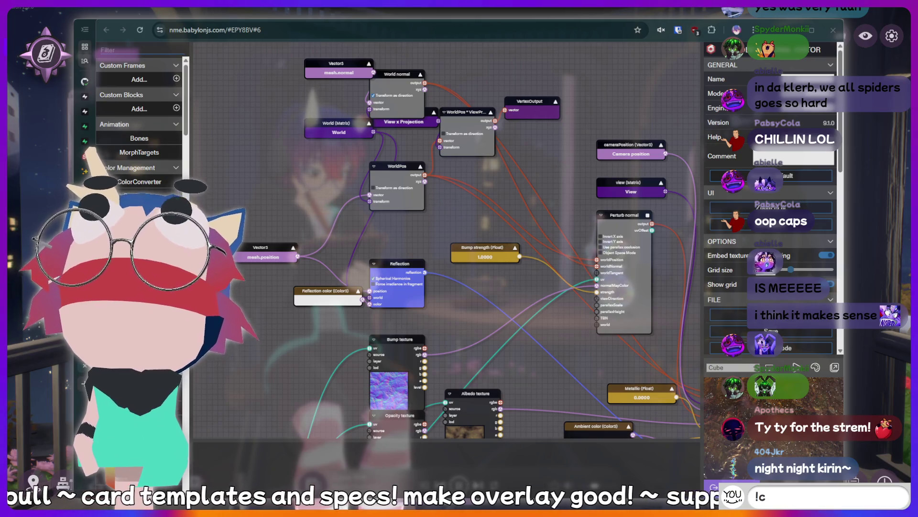
pyautogui.press('Return')
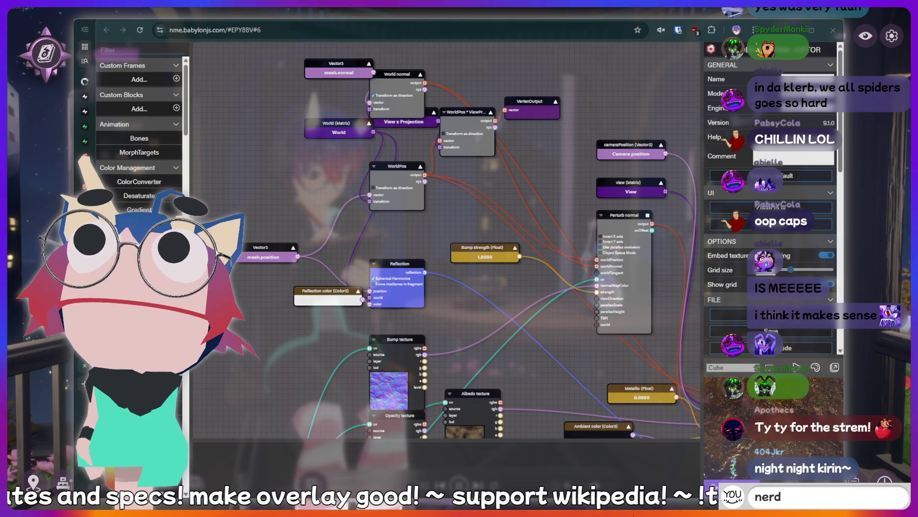
pyautogui.write('AAAAAAH')
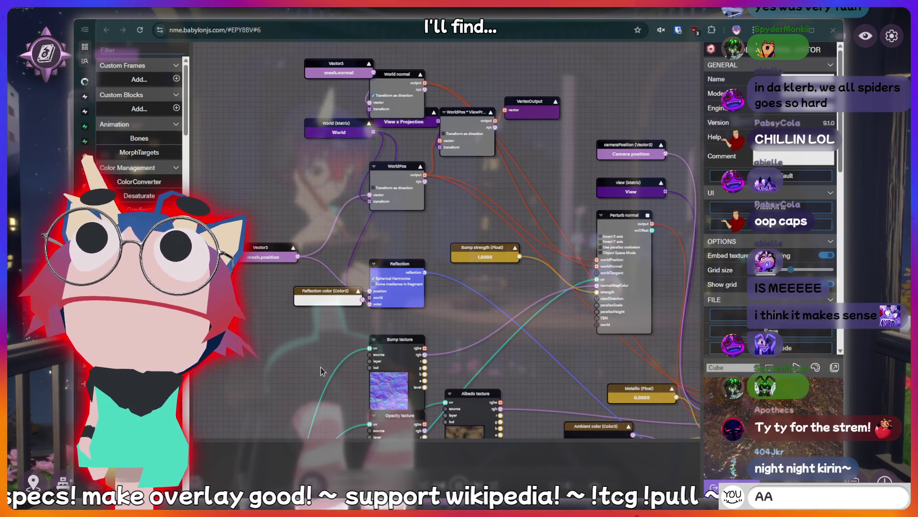
pyautogui.press('BackSpace')
pyautogui.press('BackSpace')
pyautogui.press('BackSpace')
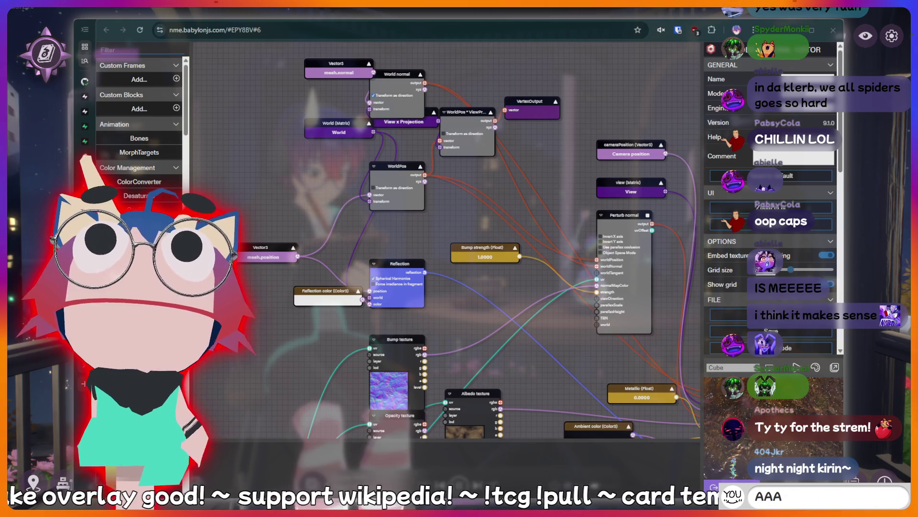
pyautogui.write('!clip')
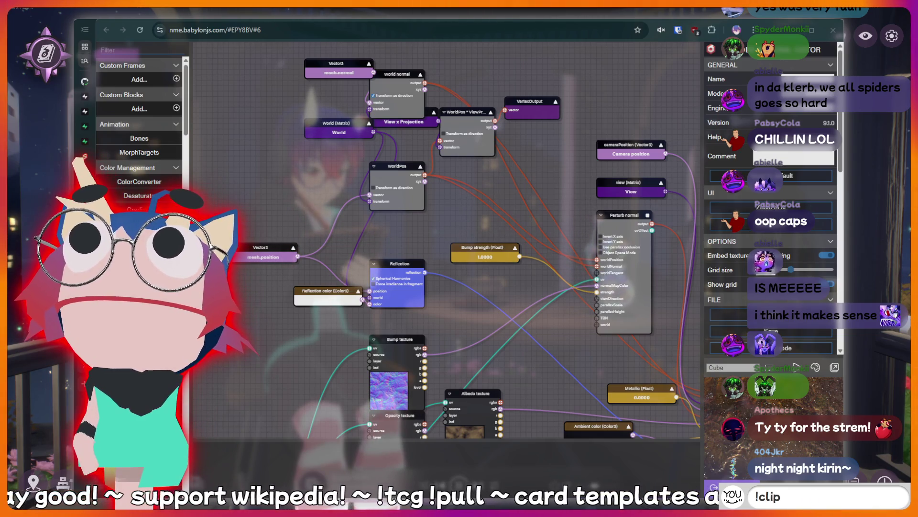
pyautogui.press('BackSpace')
pyautogui.press('BackSpace')
pyautogui.press('BackSpace')
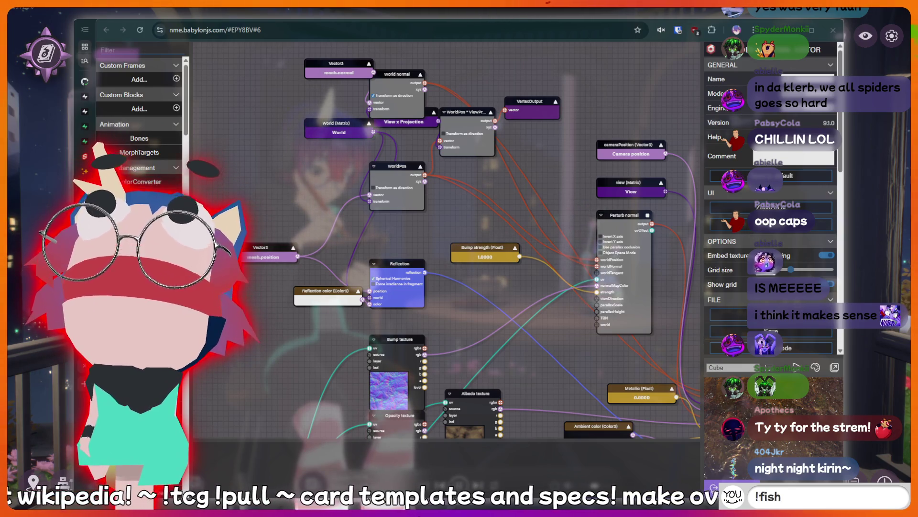
pyautogui.press('Return')
pyautogui.write('think')
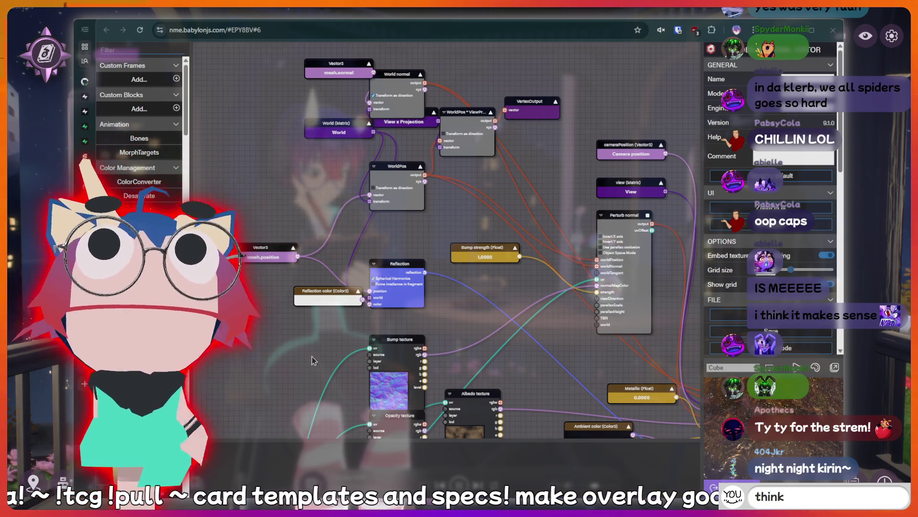
pyautogui.write('ing hard')
pyautogui.press('BackSpace')
pyautogui.press('BackSpace')
pyautogui.press('BackSpace')
pyautogui.press('BackSpace')
pyautogui.write('POG')
pyautogui.press('Return')
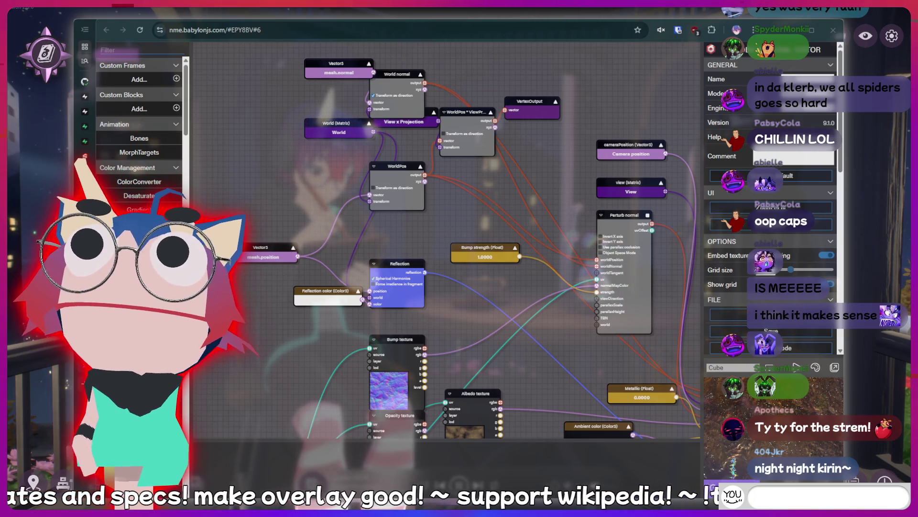
pyautogui.write('!cl')
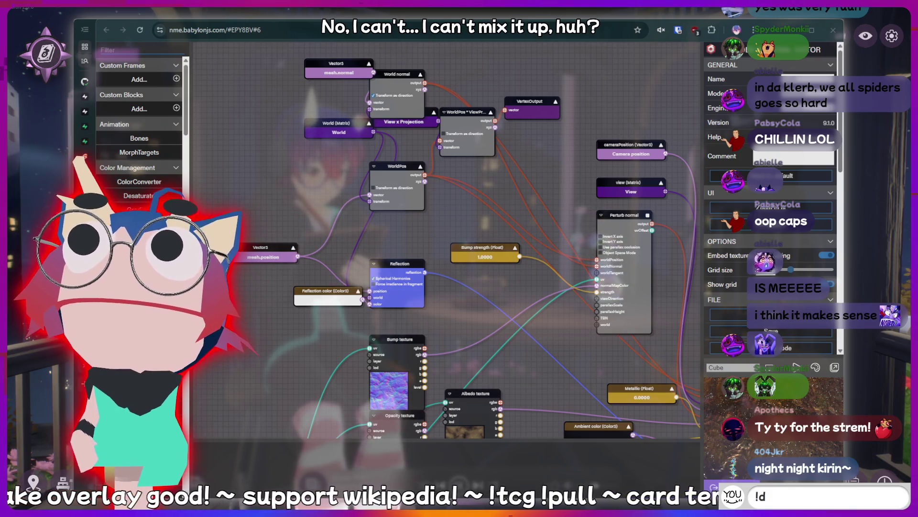
pyautogui.write('ipiscord')
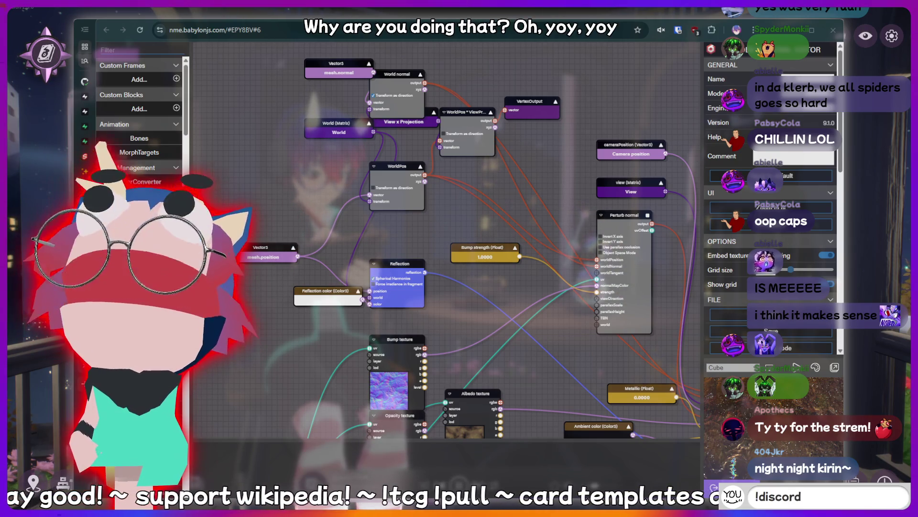
pyautogui.press('Return')
pyautogui.write('meat')
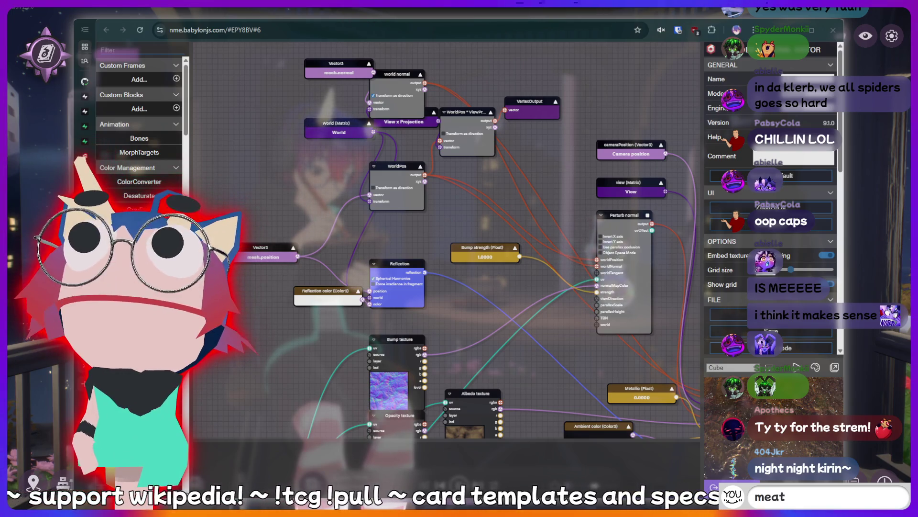
pyautogui.press('Return')
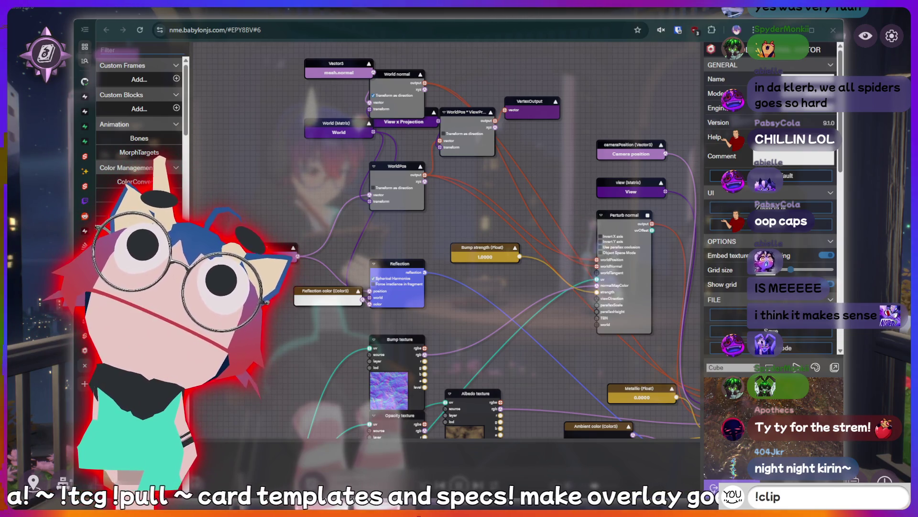
pyautogui.write('erd')
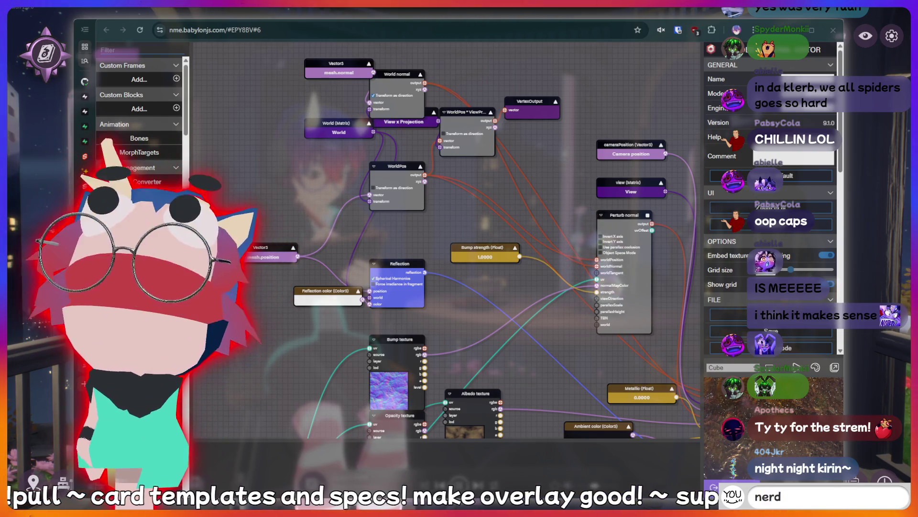
pyautogui.press('Return')
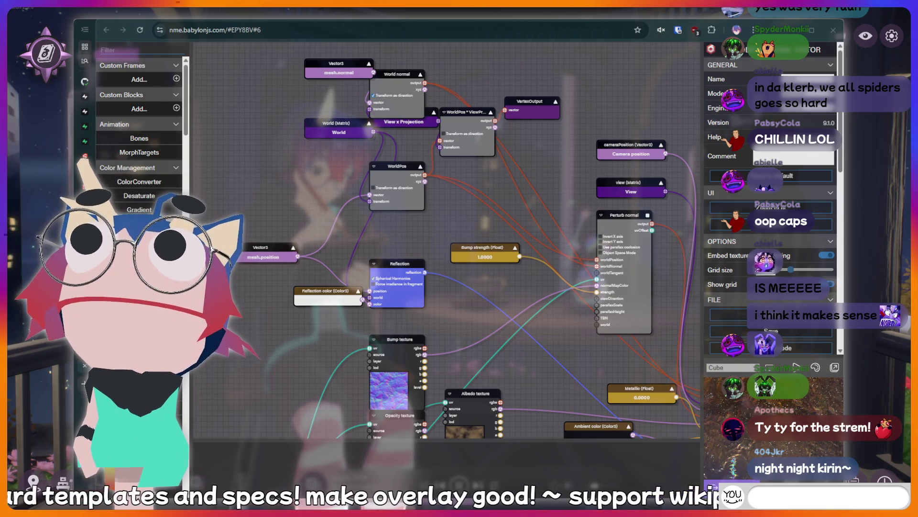
pyautogui.write('fish')
pyautogui.press('BackSpace')
pyautogui.press('BackSpace')
pyautogui.press('BackSpace')
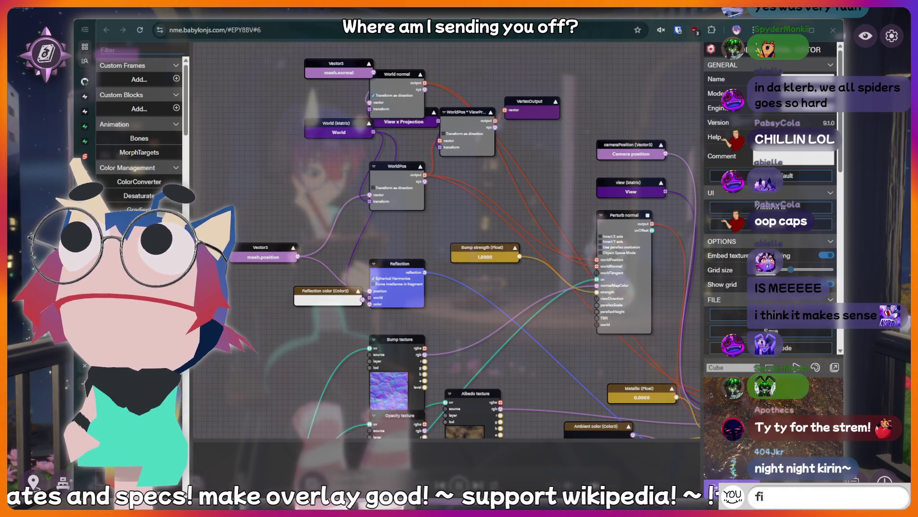
pyautogui.write('cringe')
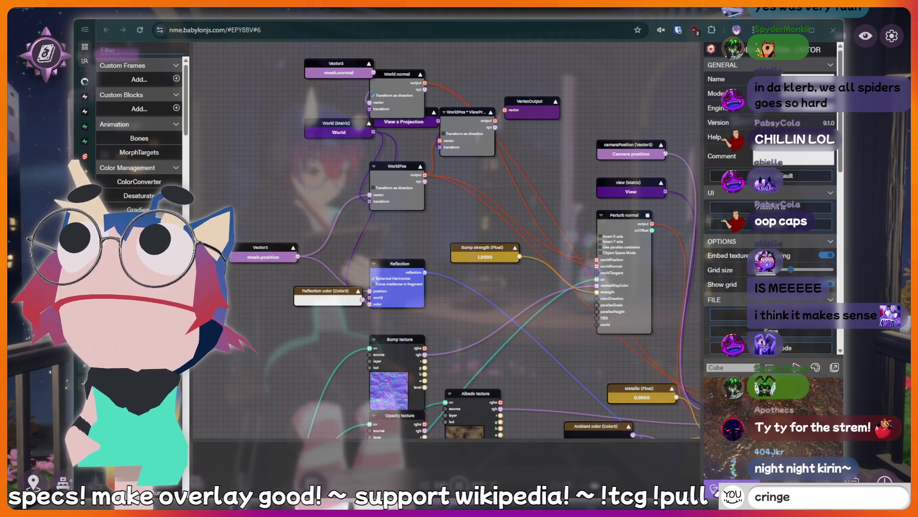
pyautogui.press('Return')
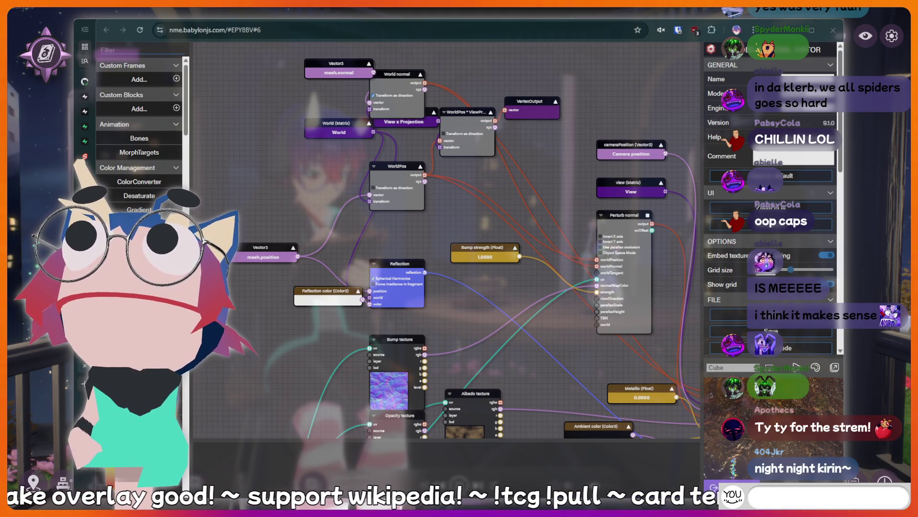
pyautogui.write('kirin is a')
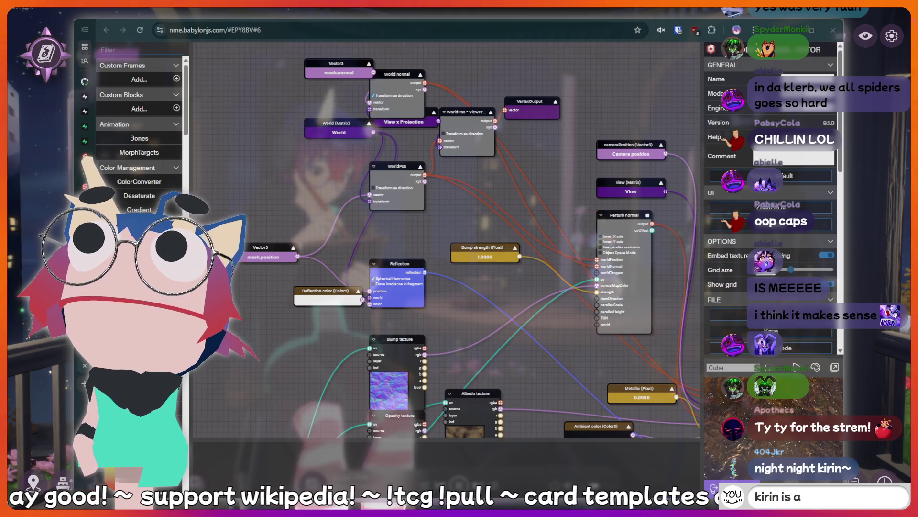
pyautogui.write('tom')
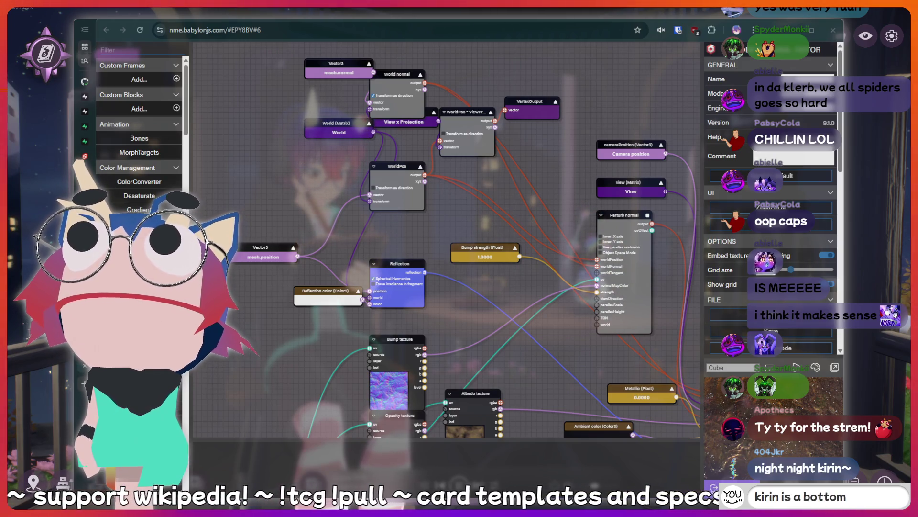
pyautogui.write('!clip')
pyautogui.press('Return')
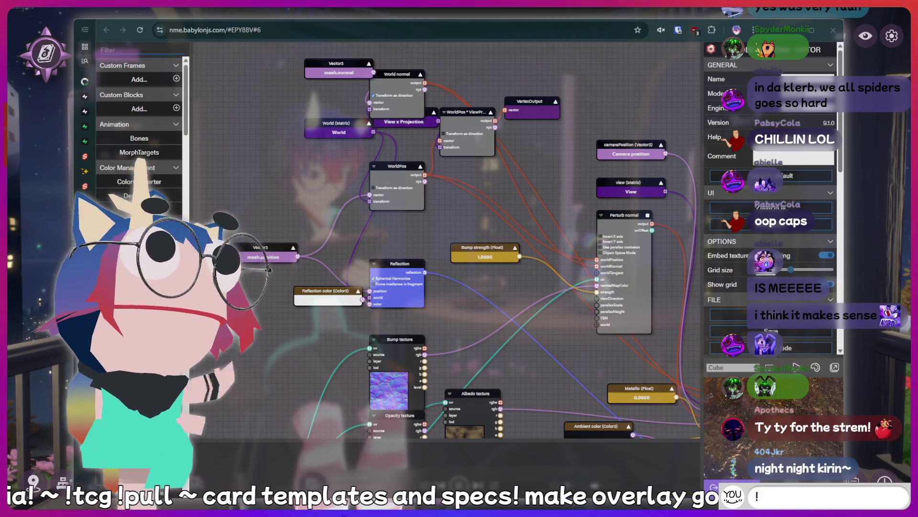
pyautogui.write('hiii')
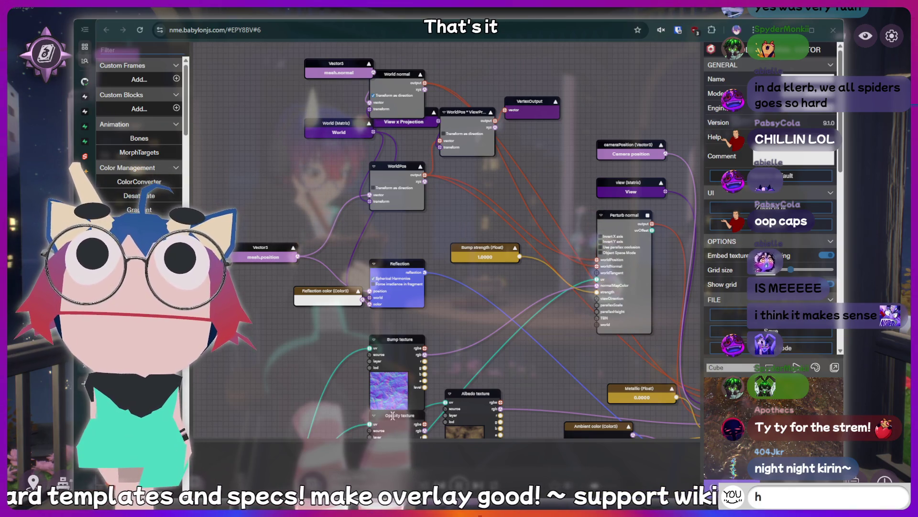
pyautogui.press('Return')
pyautogui.write('!discord')
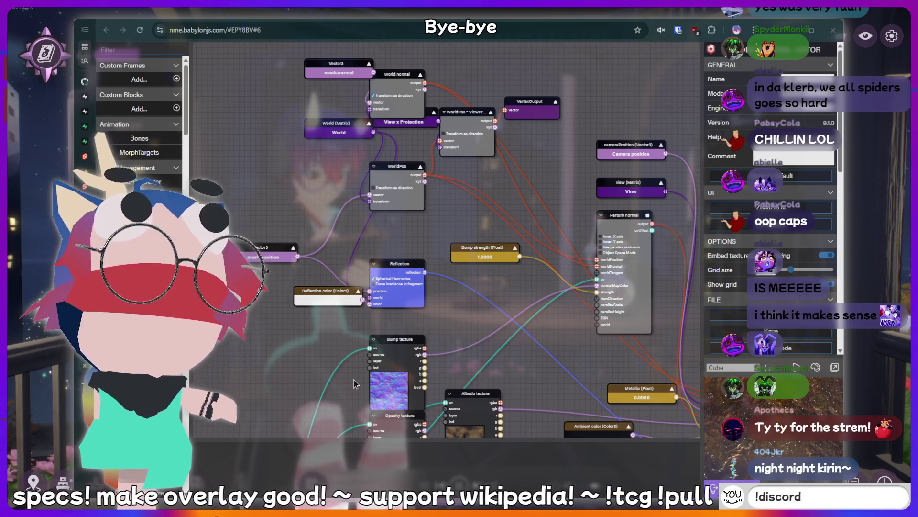
pyautogui.press('Return')
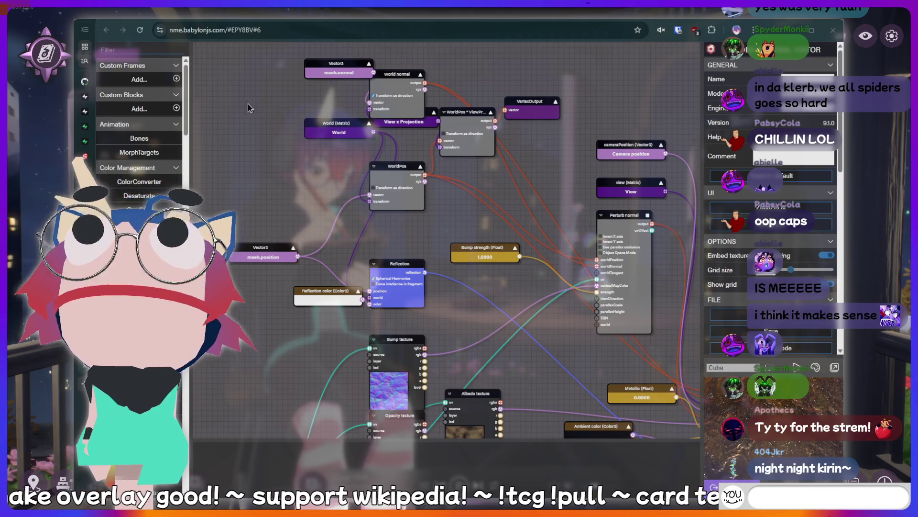
pyautogui.write('flurk')
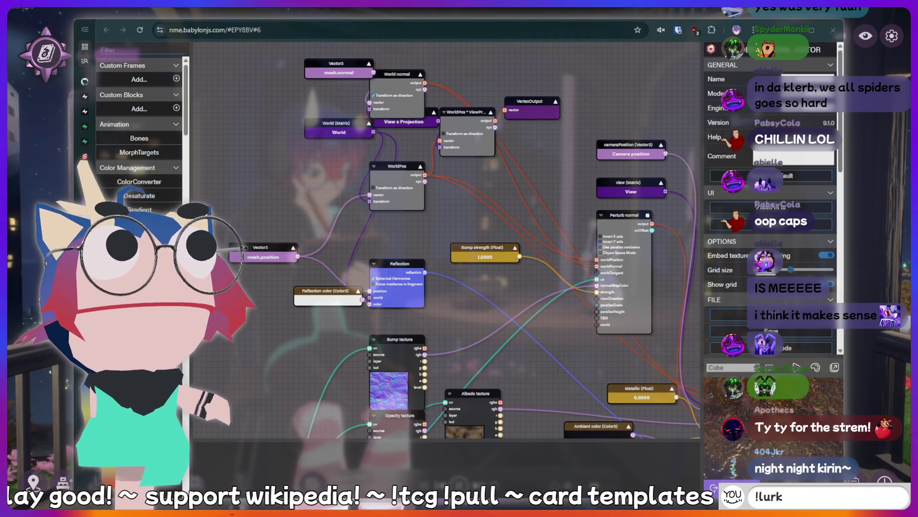
pyautogui.press('Return')
pyautogui.write('!dis')
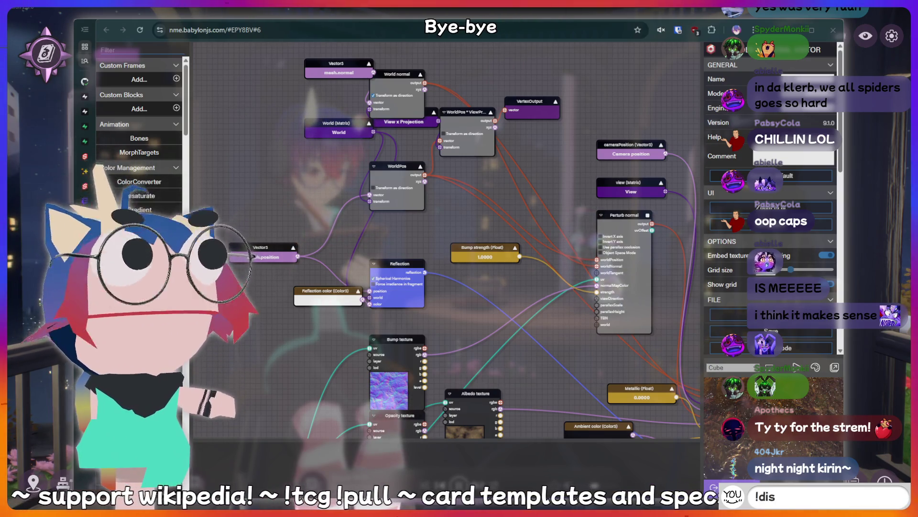
pyautogui.write('cord')
pyautogui.press('BackSpace')
pyautogui.press('BackSpace')
pyautogui.press('BackSpace')
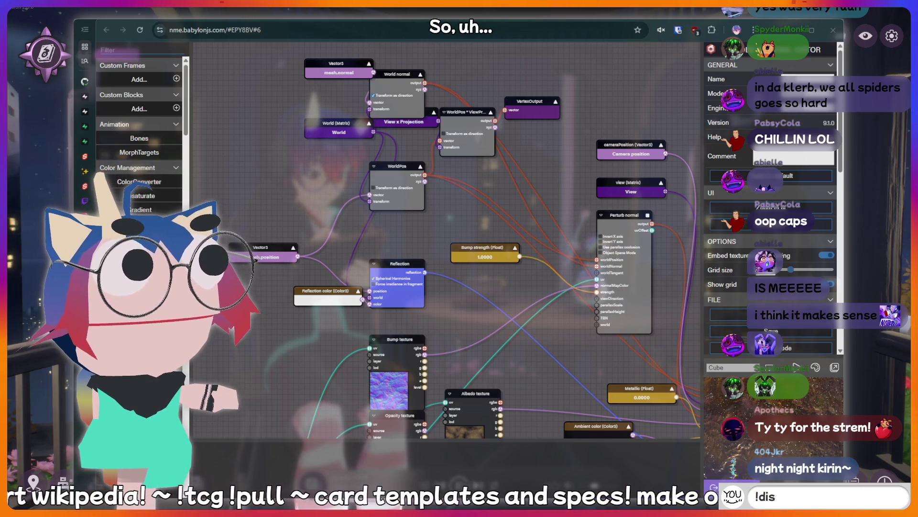
pyautogui.write('fish')
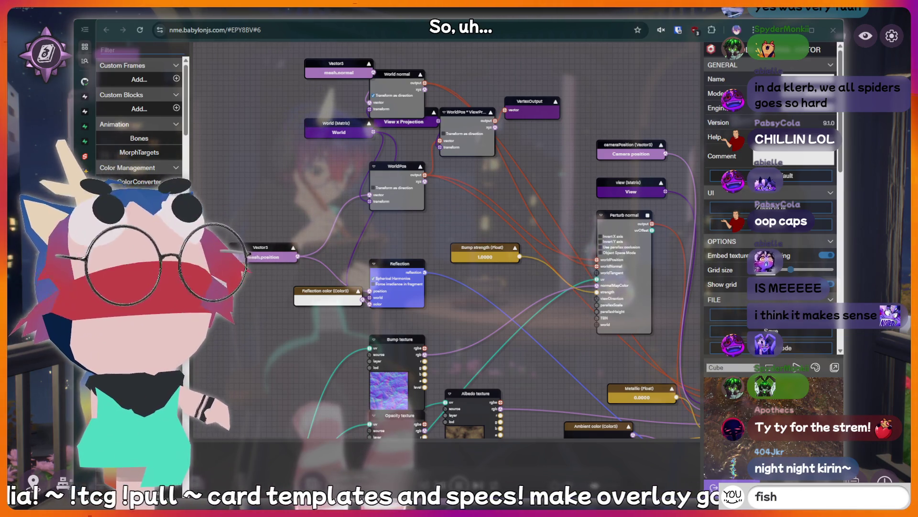
pyautogui.press('Return')
pyautogui.write('hii')
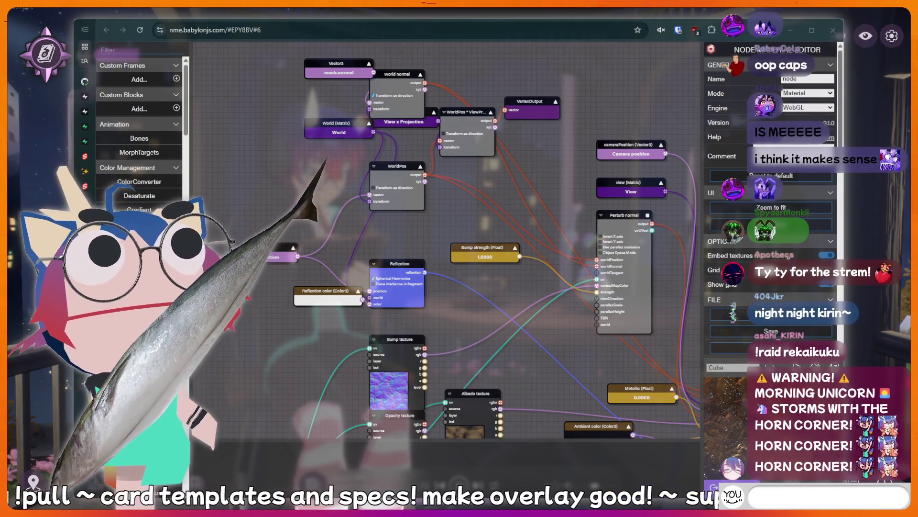
pyautogui.write('i')
pyautogui.press('Return')
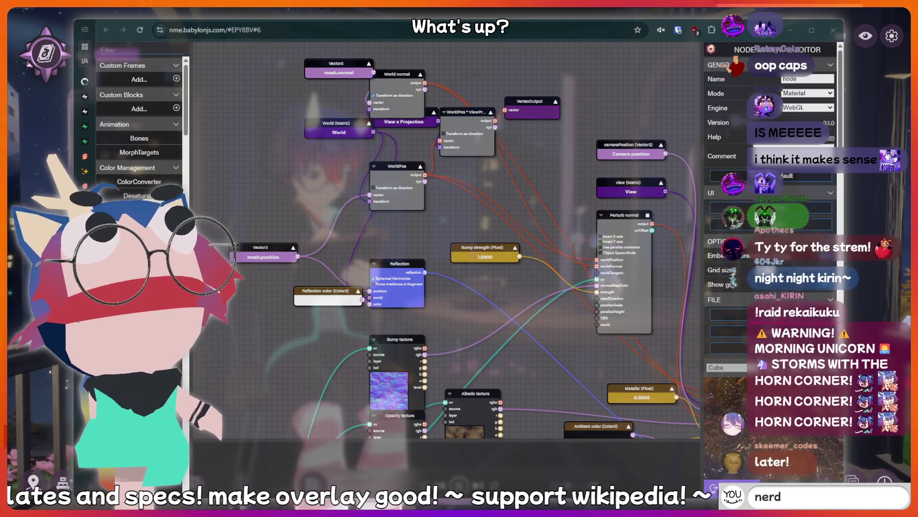
pyautogui.press('Return')
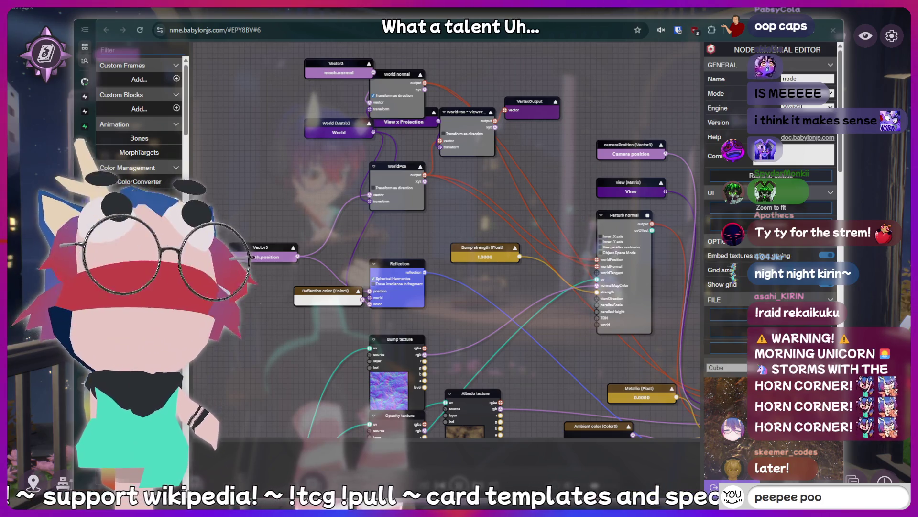
pyautogui.write('hotdog')
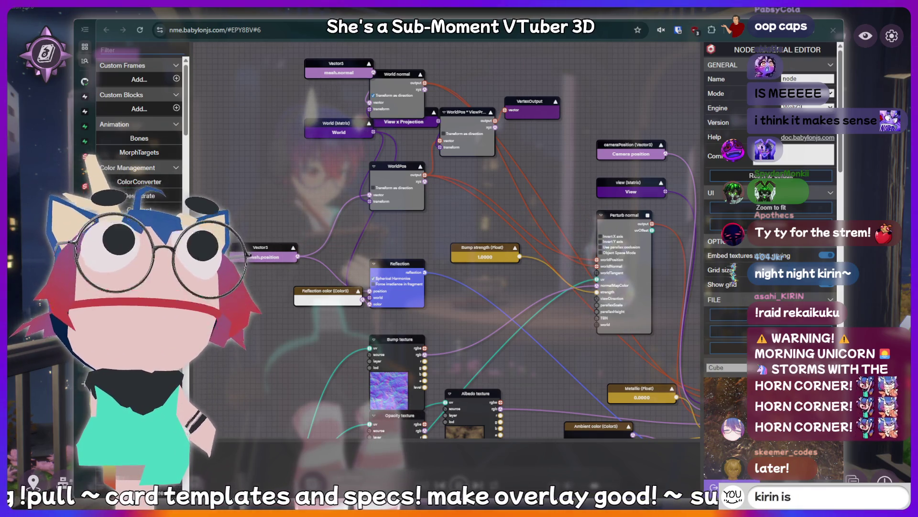
pyautogui.write('tom')
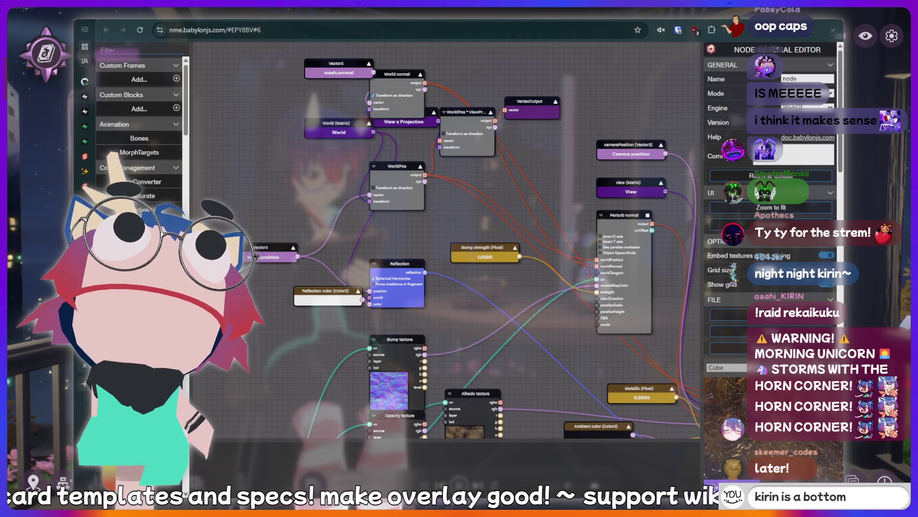
pyautogui.press('BackSpace')
pyautogui.press('BackSpace')
pyautogui.press('BackSpace')
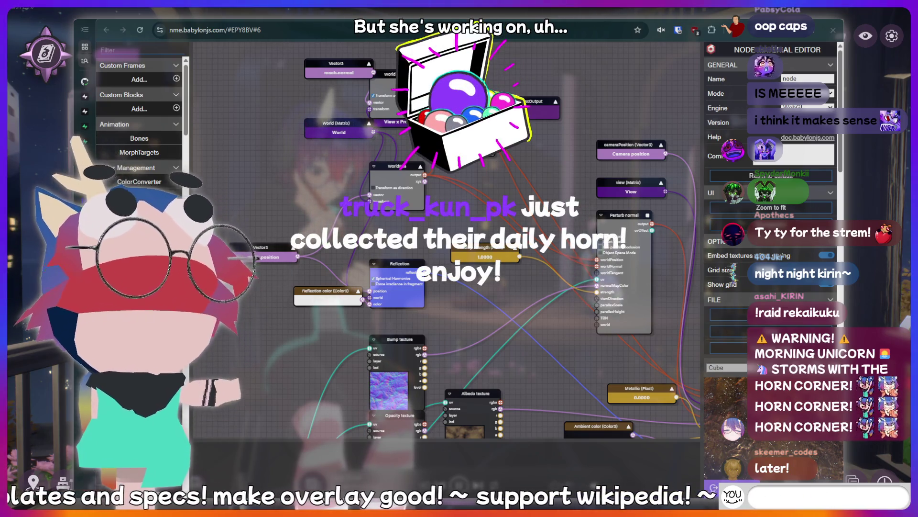
pyautogui.write('hotdog')
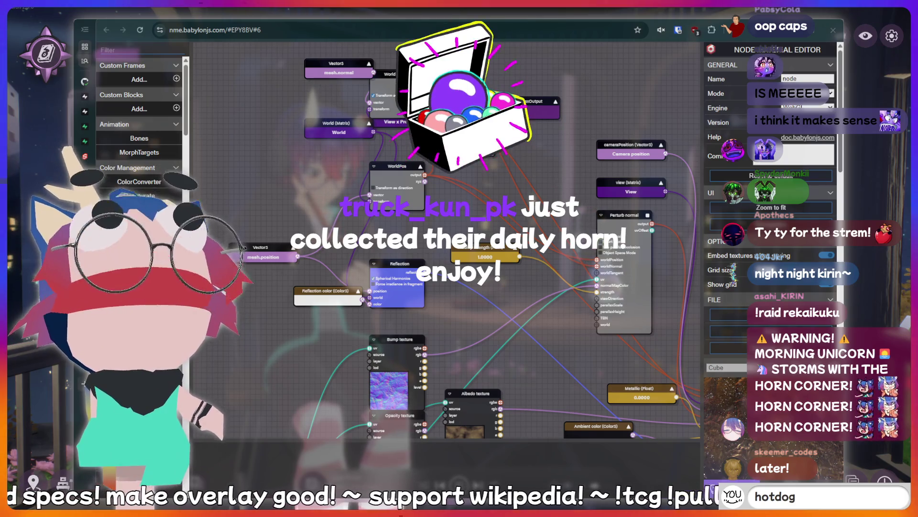
pyautogui.press('BackSpace')
pyautogui.press('BackSpace')
pyautogui.press('BackSpace')
pyautogui.write('me')
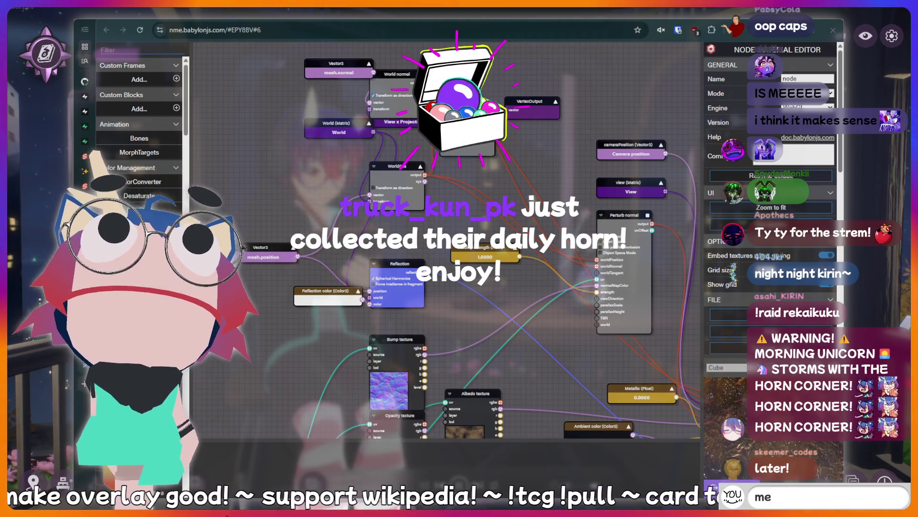
pyautogui.write('at')
pyautogui.press('BackSpace')
pyautogui.press('BackSpace')
pyautogui.press('BackSpace')
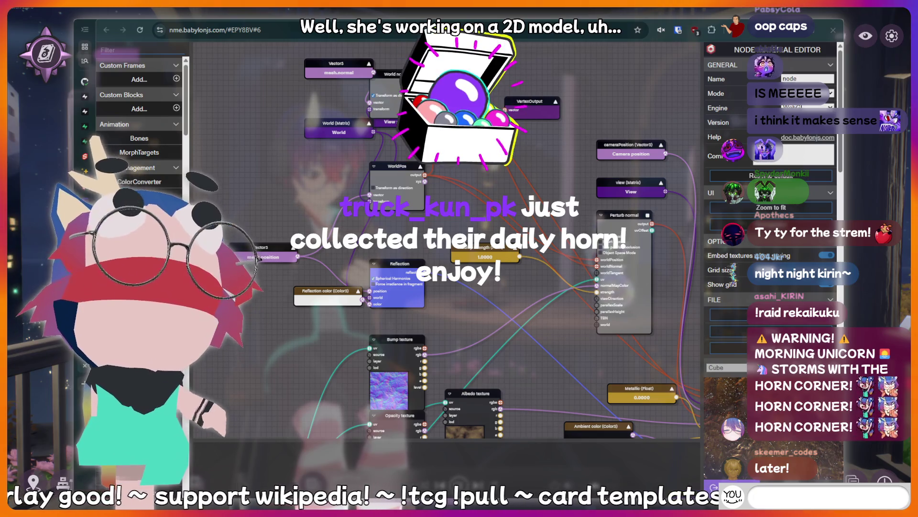
pyautogui.write('peepee poo')
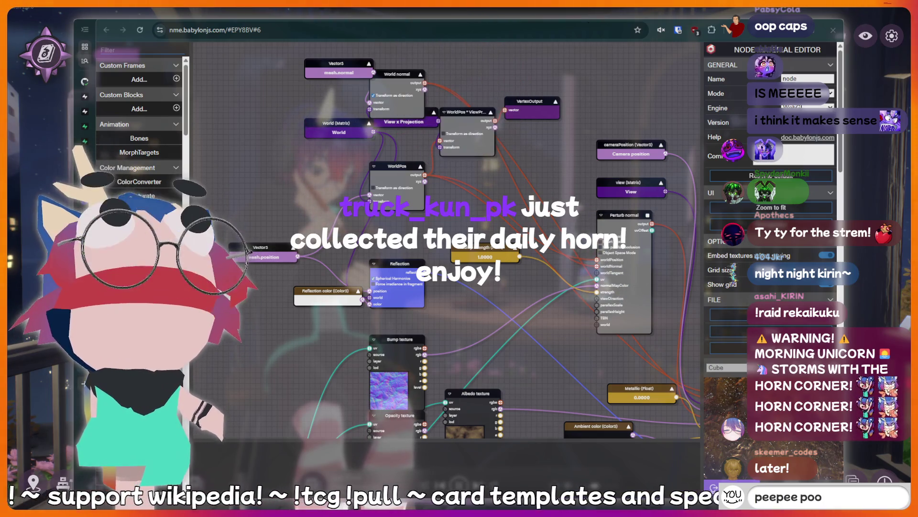
pyautogui.press('BackSpace')
pyautogui.press('BackSpace')
pyautogui.press('BackSpace')
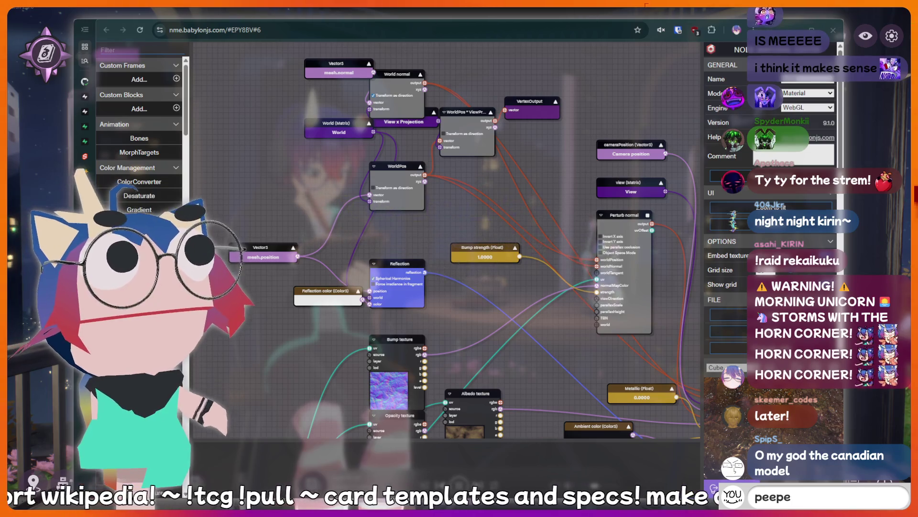
pyautogui.press('BackSpace')
pyautogui.press('BackSpace')
pyautogui.press('BackSpace')
pyautogui.write('POG')
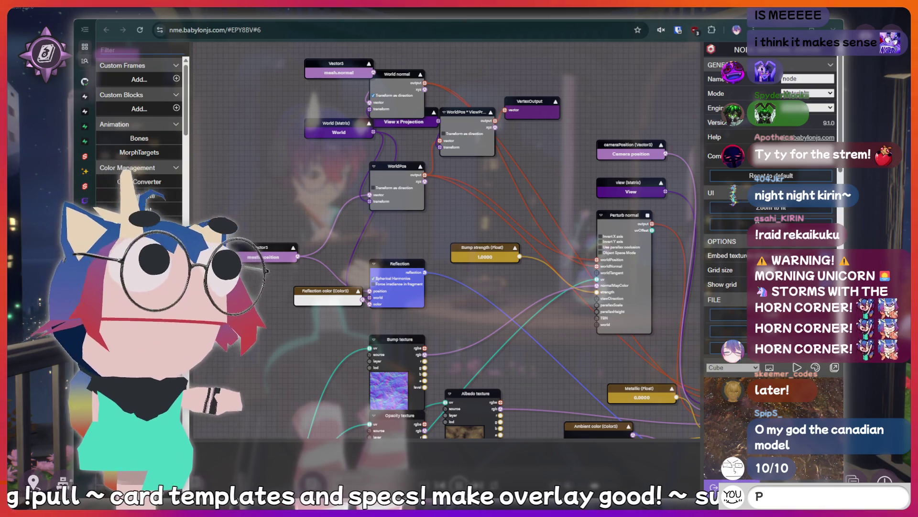
pyautogui.press('BackSpace')
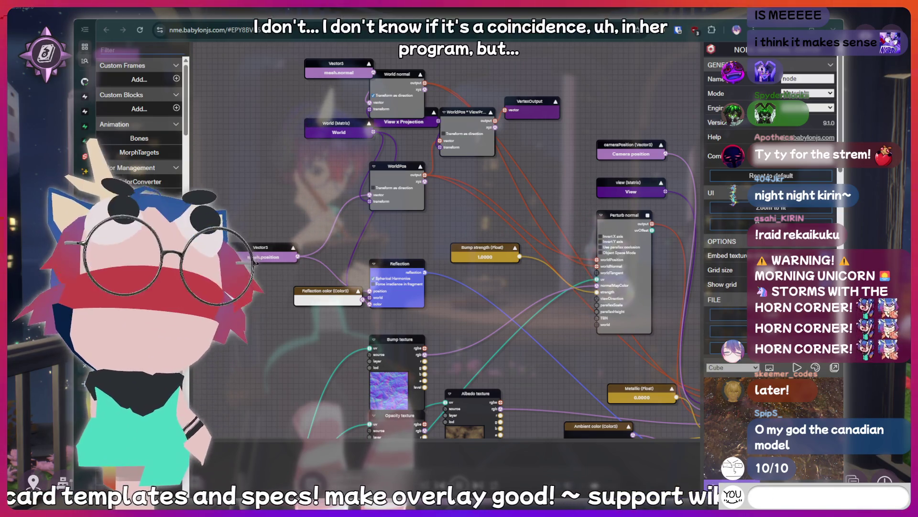
pyautogui.write('!clip')
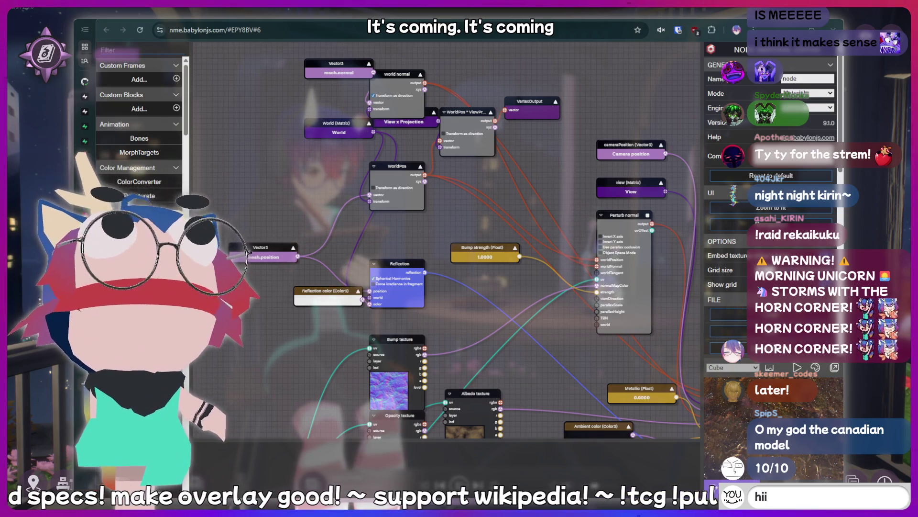
pyautogui.press('Return')
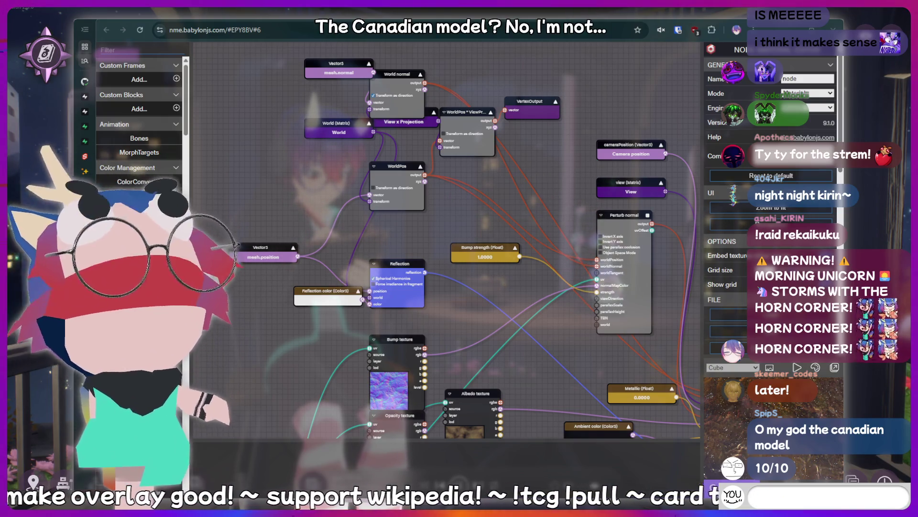
pyautogui.write('kirin is a bottom')
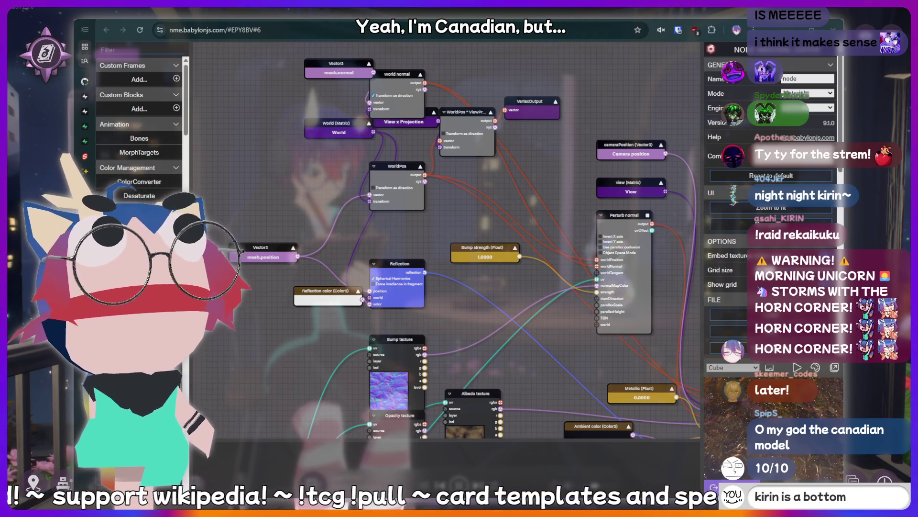
pyautogui.press('BackSpace')
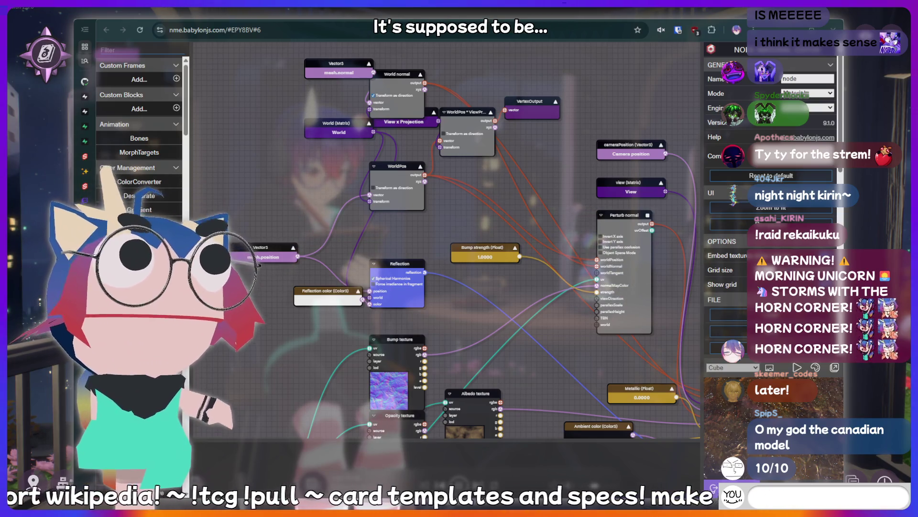
pyautogui.write('nerd')
pyautogui.press('BackSpace')
pyautogui.press('BackSpace')
pyautogui.press('BackSpace')
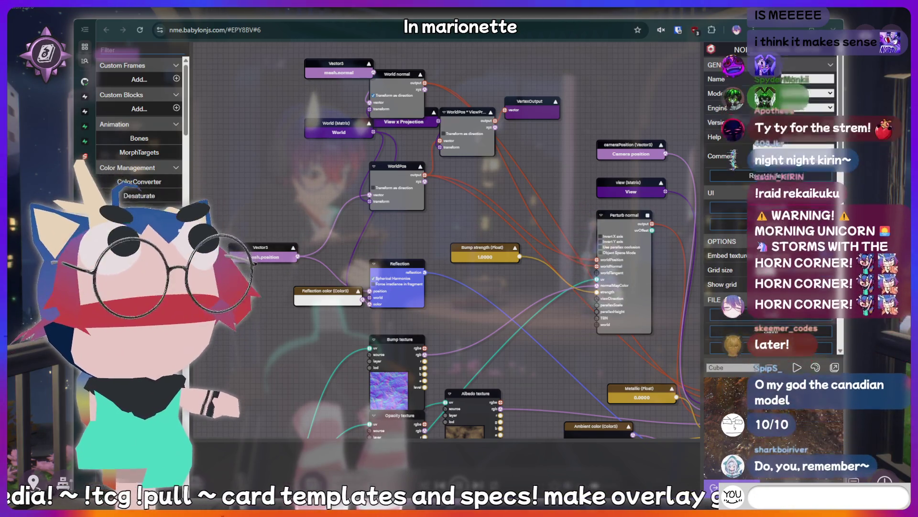
pyautogui.write('AAAH')
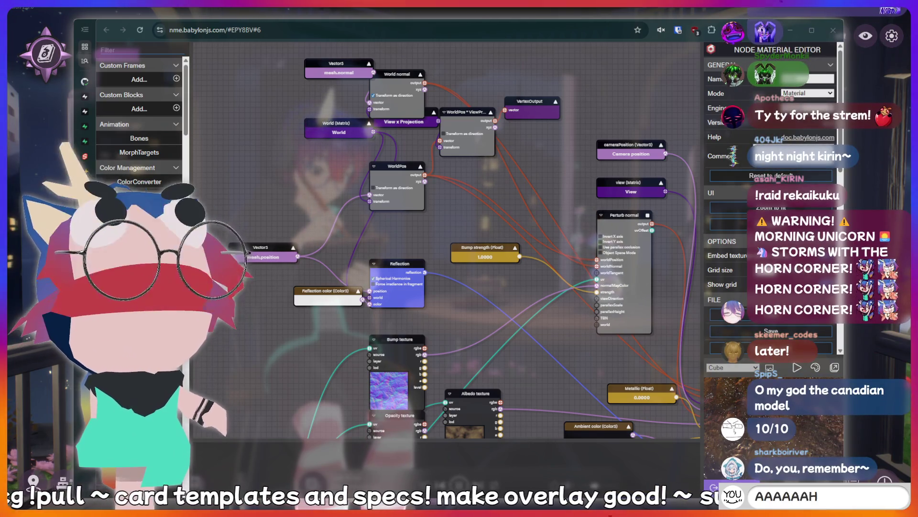